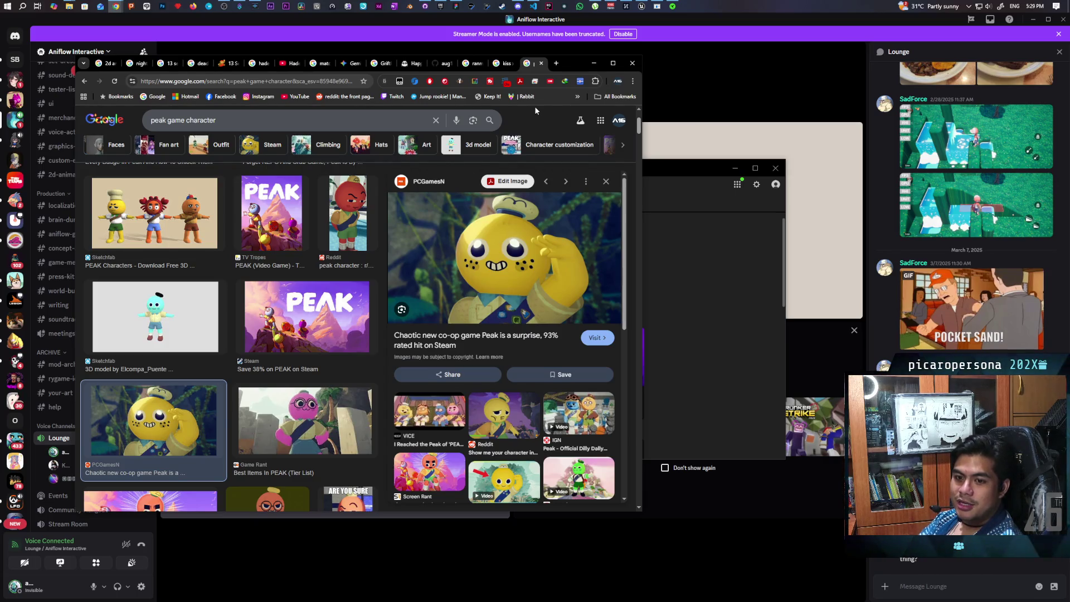
# Step: Search for 'yandere simulator' in a new tab and show its Images results
pyautogui.click(556, 63)
pyautogui.write('yandere')
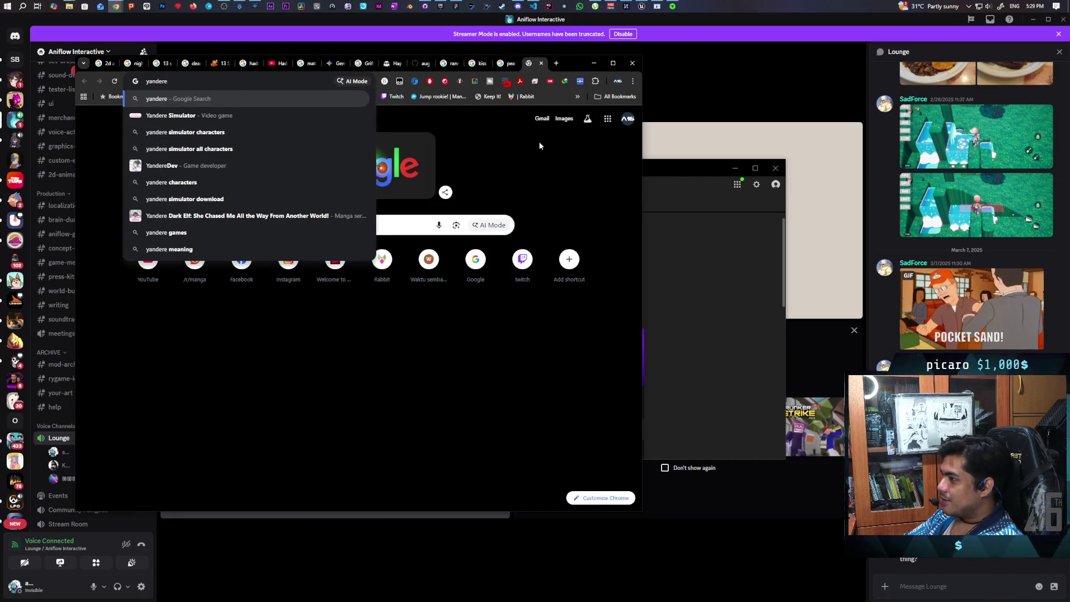
pyautogui.press('Down')
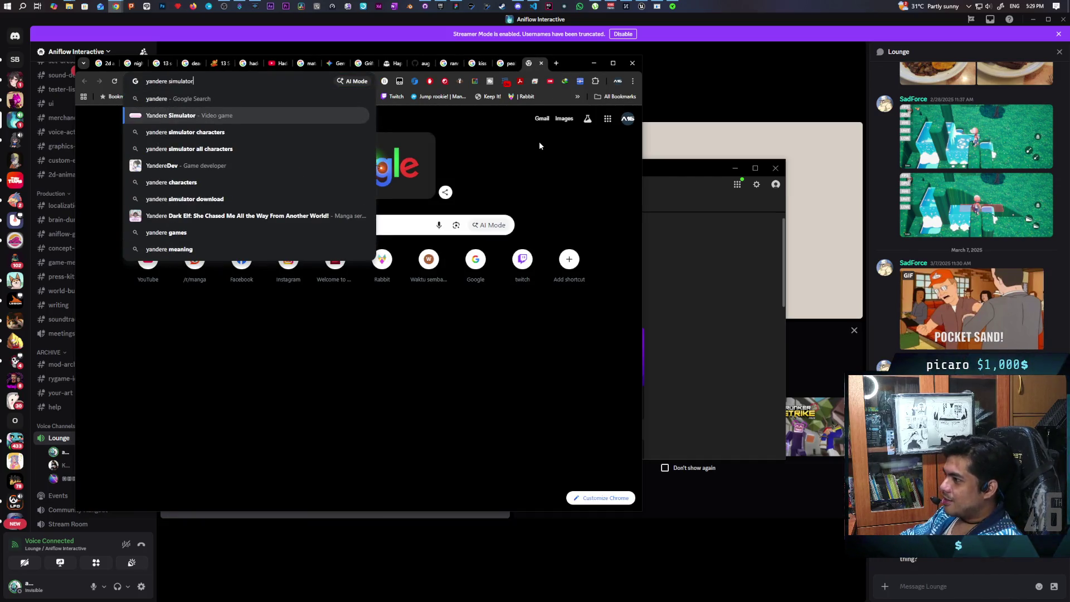
pyautogui.press('Return')
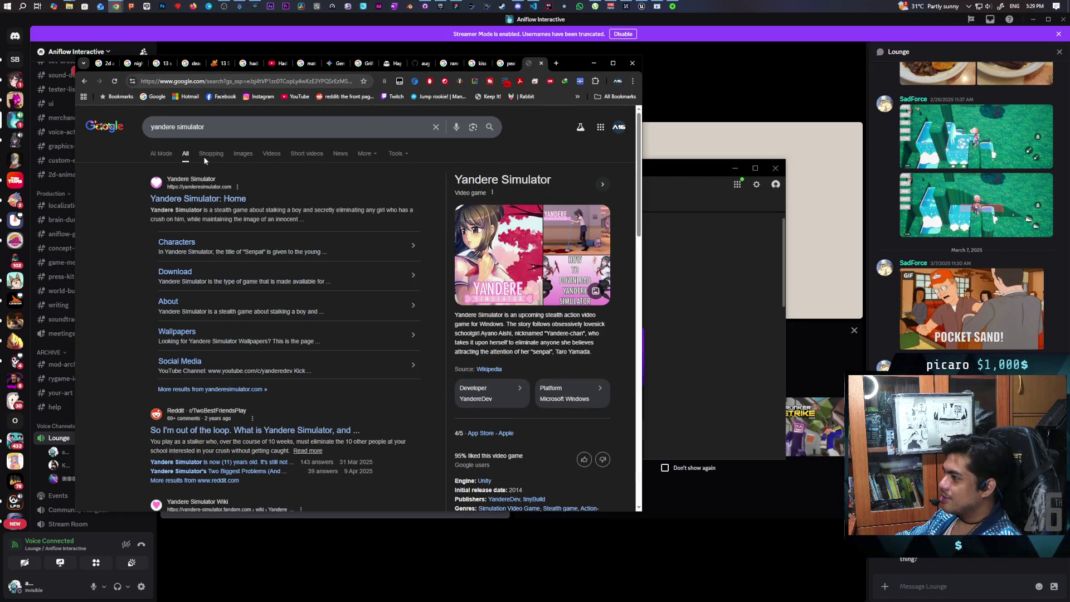
pyautogui.click(246, 157)
pyautogui.click(243, 153)
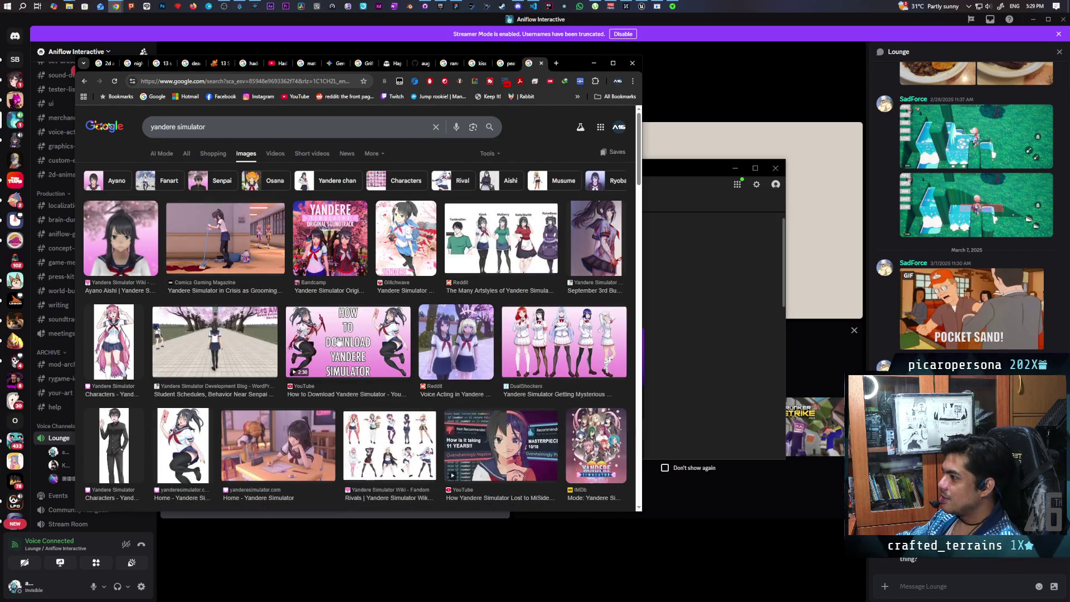
# Step: Preview the hallway mopping and Home - Yandere Simulator images, browse the grid, then return to the peak tab
pyautogui.click(237, 243)
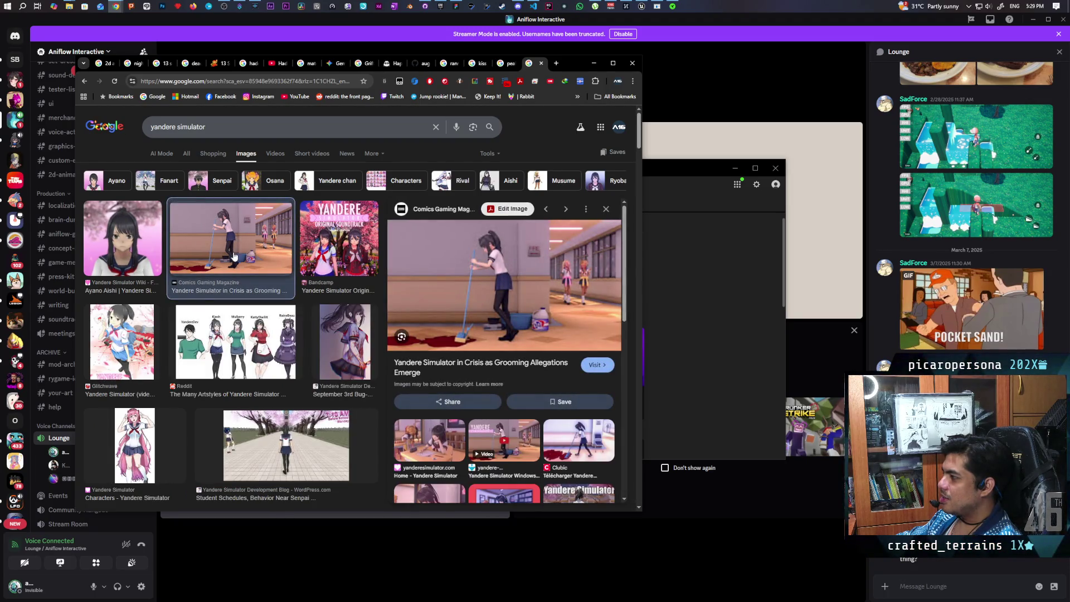
pyautogui.click(434, 442)
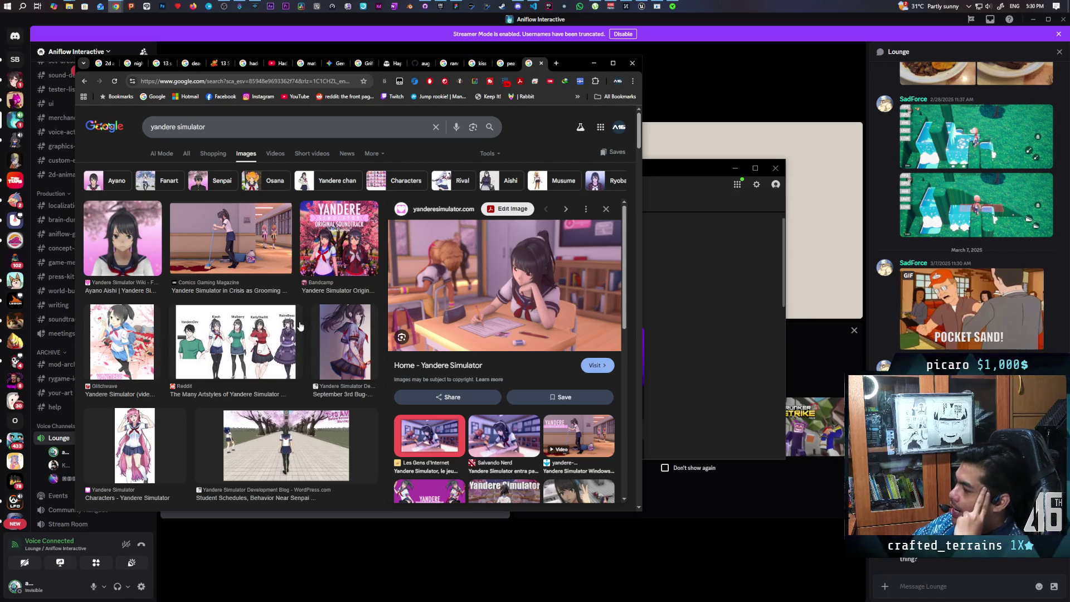
pyautogui.scroll(-3, 285, 289)
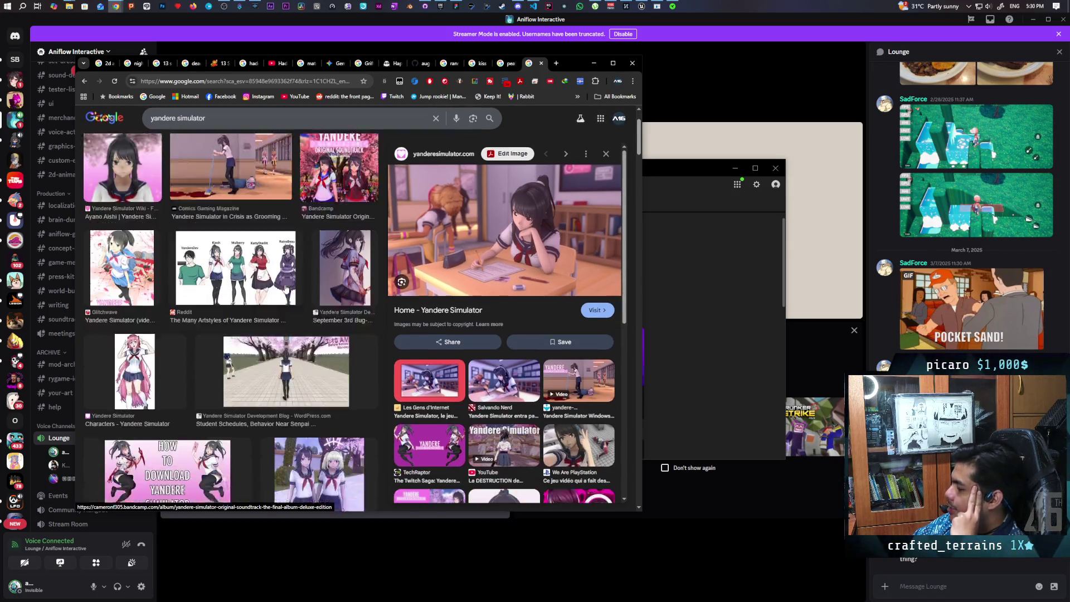
pyautogui.scroll(-2, 286, 289)
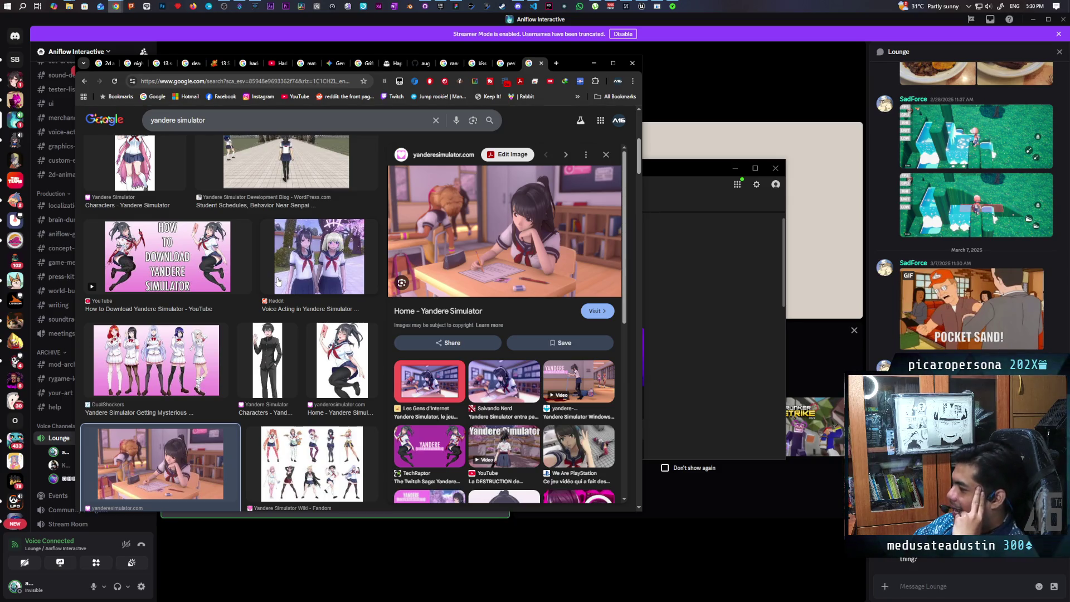
pyautogui.scroll(-5, 277, 281)
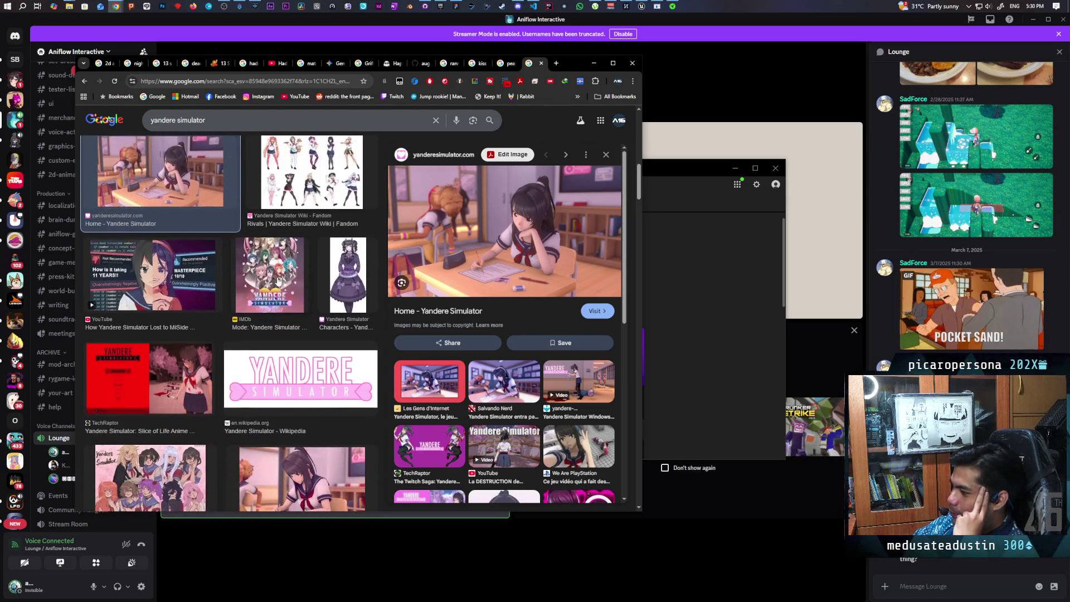
pyautogui.scroll(-2, 278, 281)
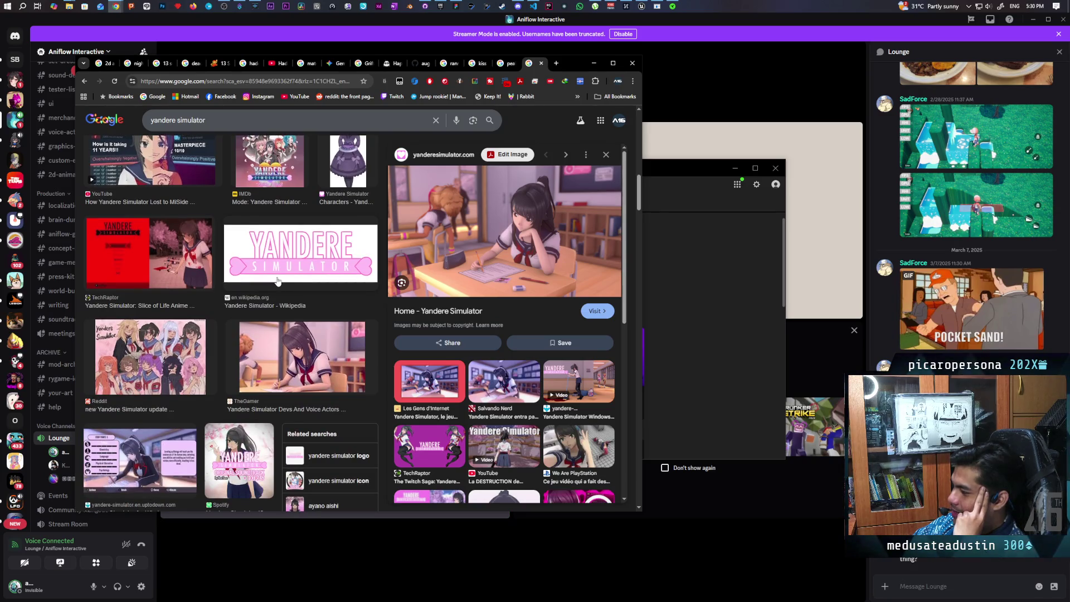
pyautogui.scroll(-1, 277, 281)
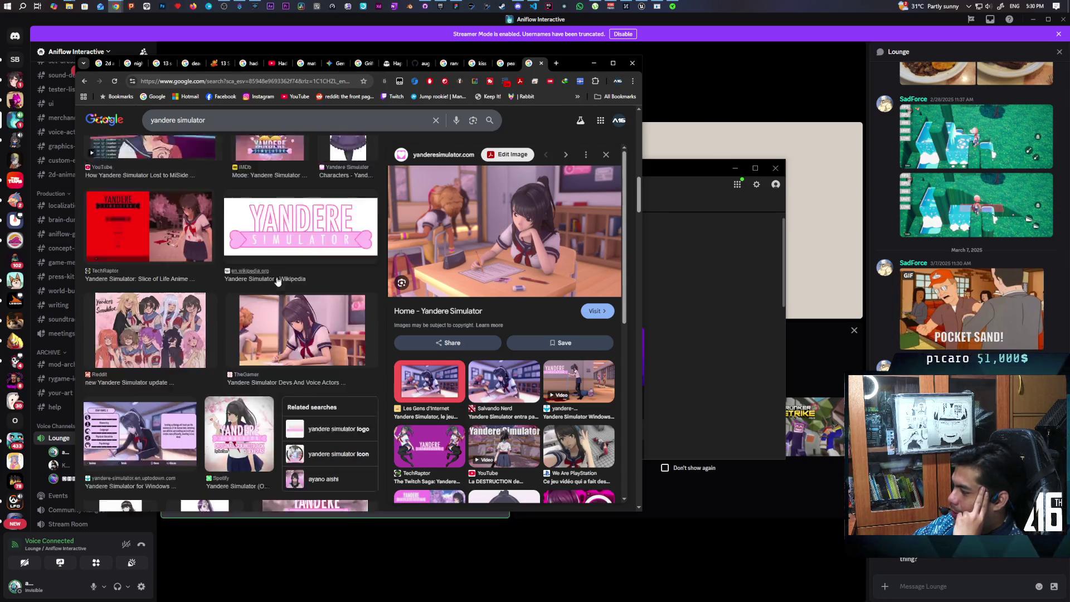
pyautogui.scroll(-3, 277, 281)
pyautogui.scroll(-2, 277, 280)
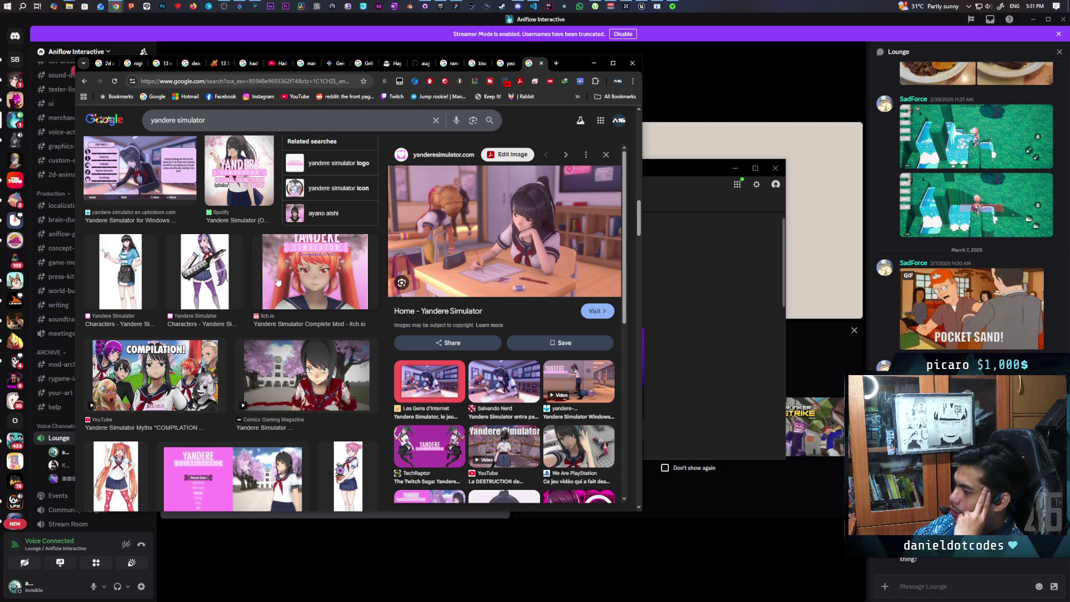
pyautogui.scroll(5, 278, 281)
pyautogui.click(513, 66)
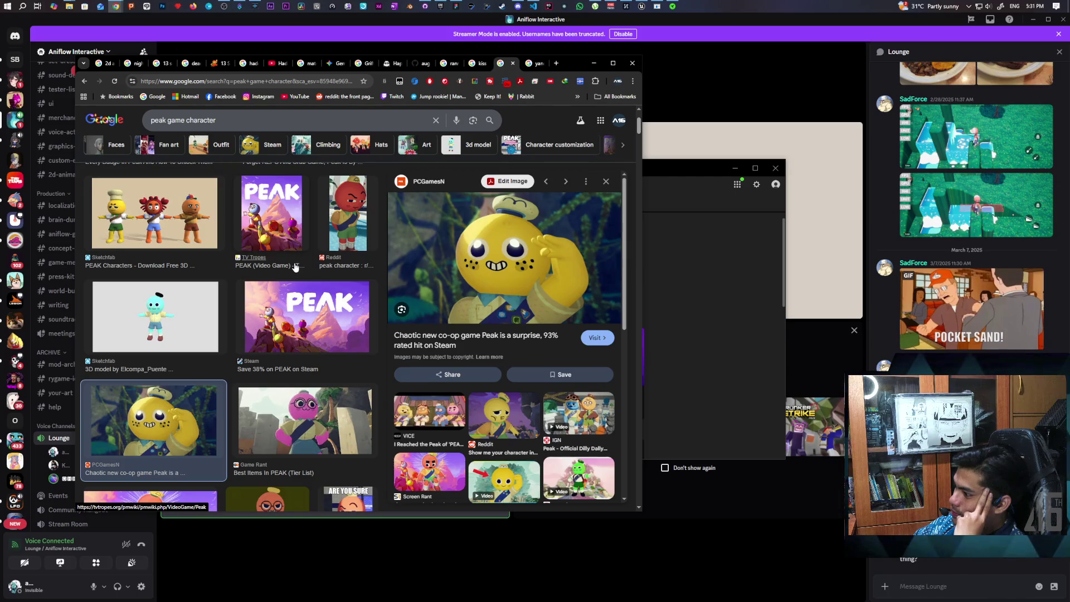
# Step: Scroll down through the 'peak game character' image grid to view the PEAK character pictures
pyautogui.scroll(-3, 297, 263)
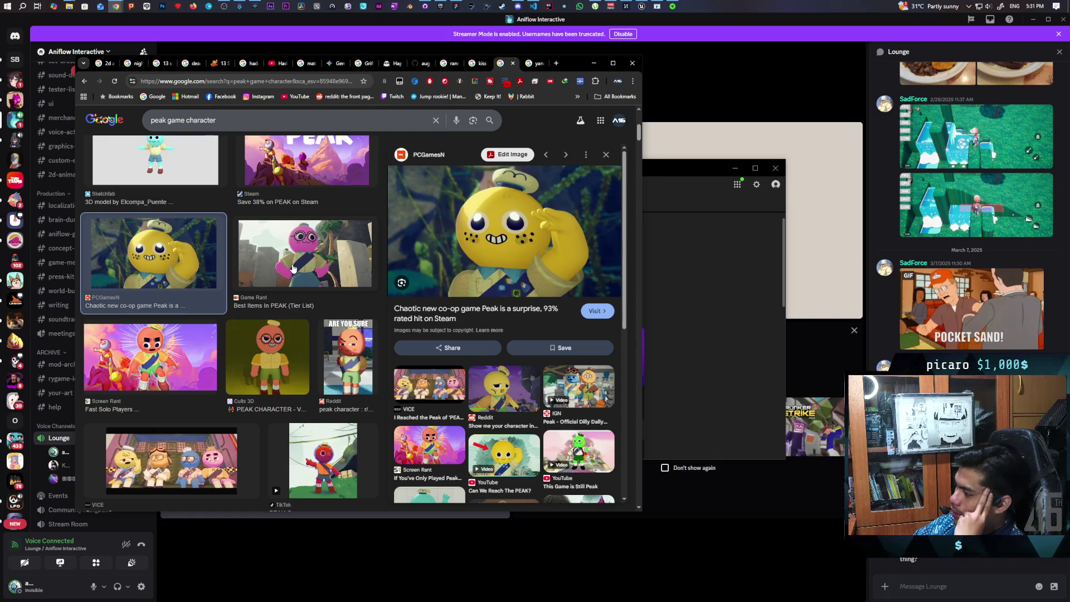
pyautogui.scroll(-6, 294, 269)
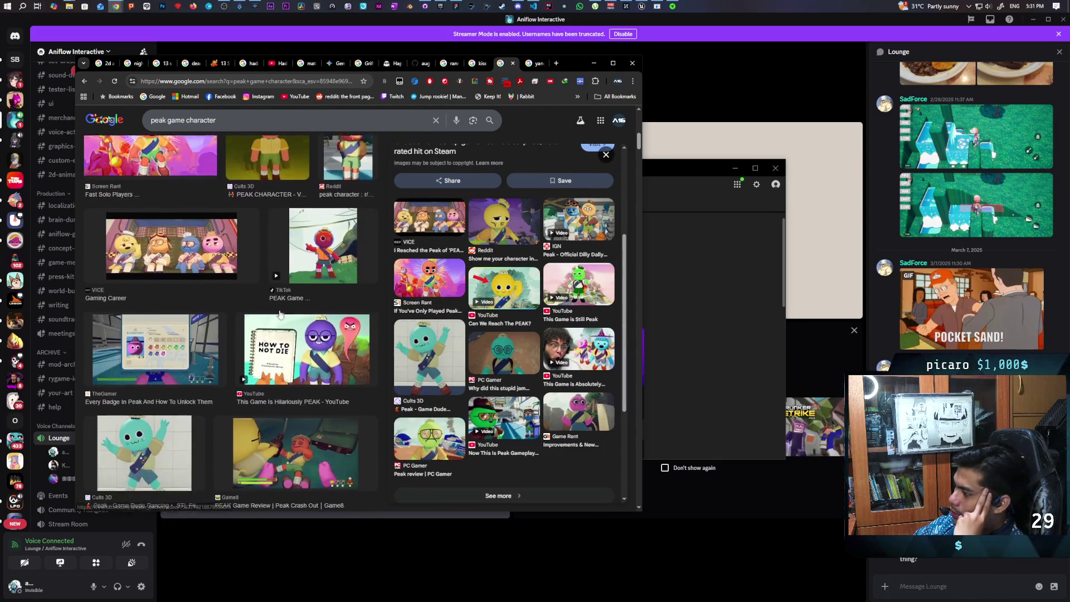
pyautogui.scroll(-2, 281, 314)
pyautogui.scroll(-3, 280, 314)
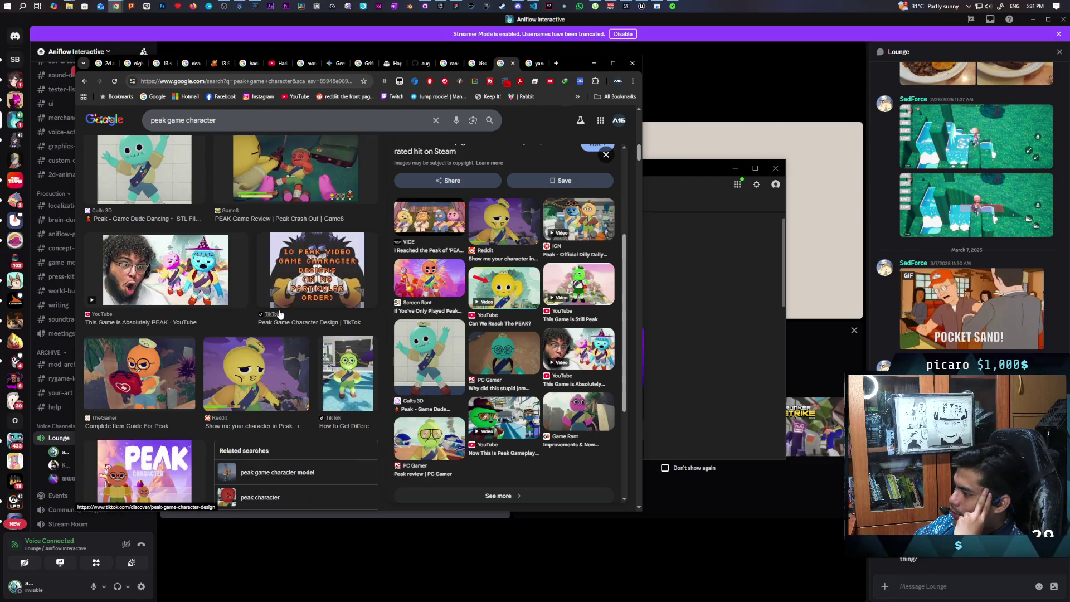
pyautogui.scroll(-2, 280, 314)
pyautogui.scroll(-2, 280, 314)
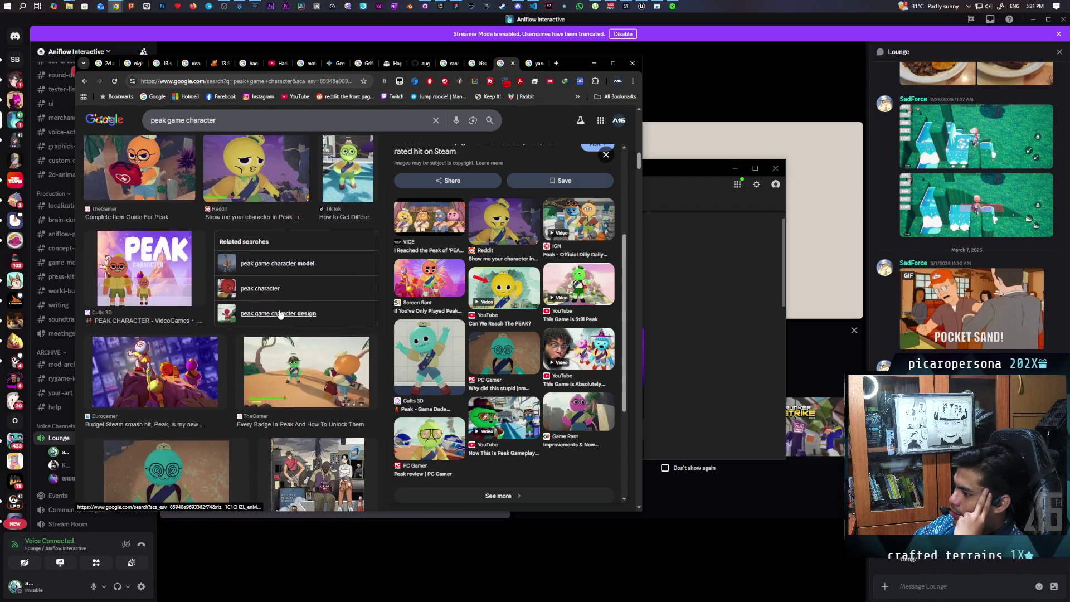
pyautogui.scroll(-3, 281, 314)
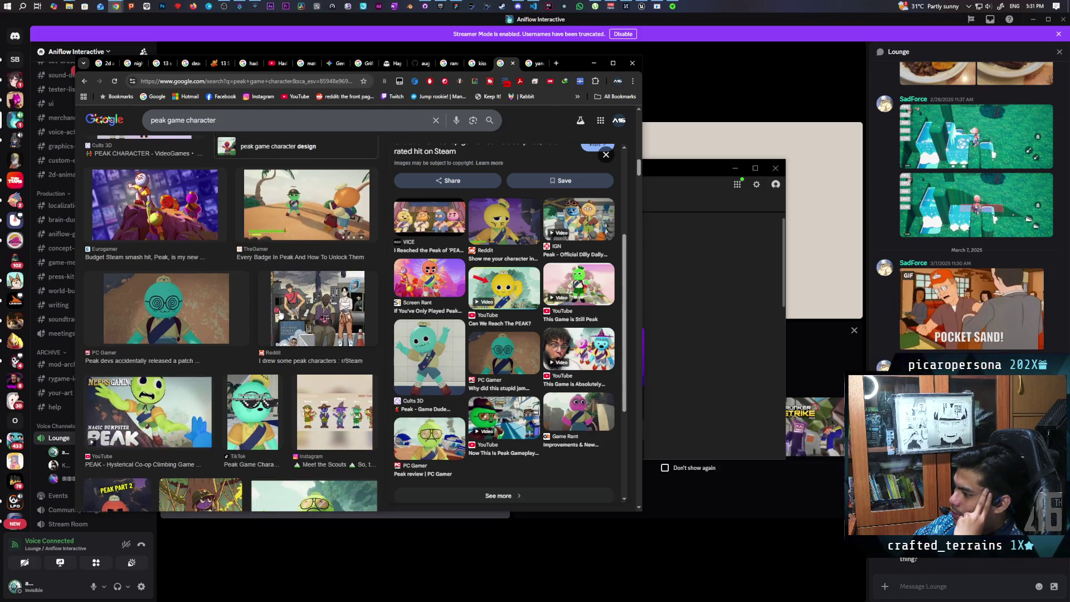
pyautogui.scroll(-1, 280, 315)
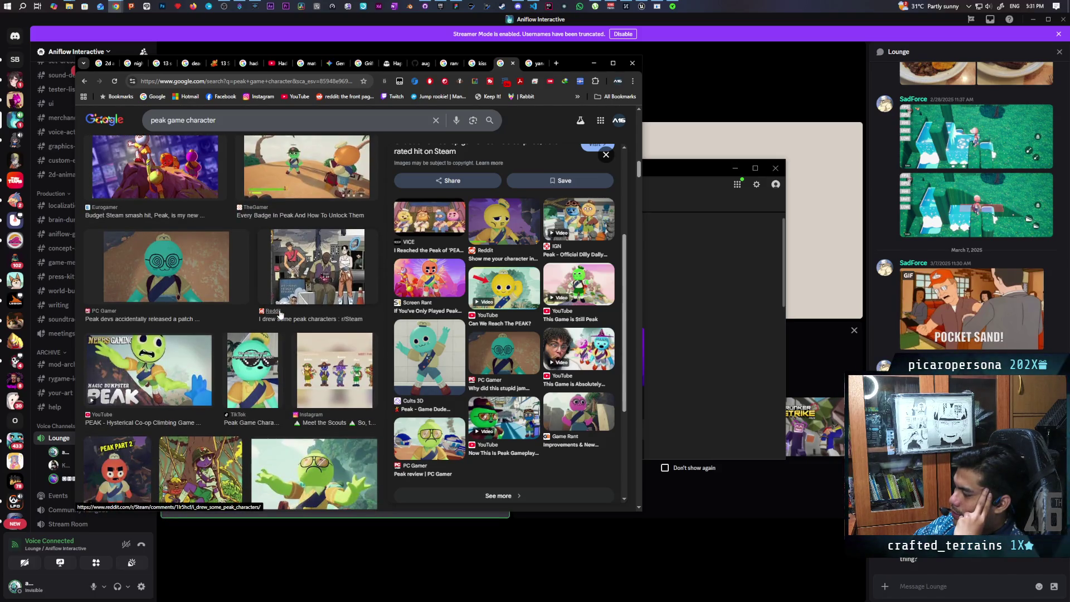
pyautogui.scroll(-2, 280, 313)
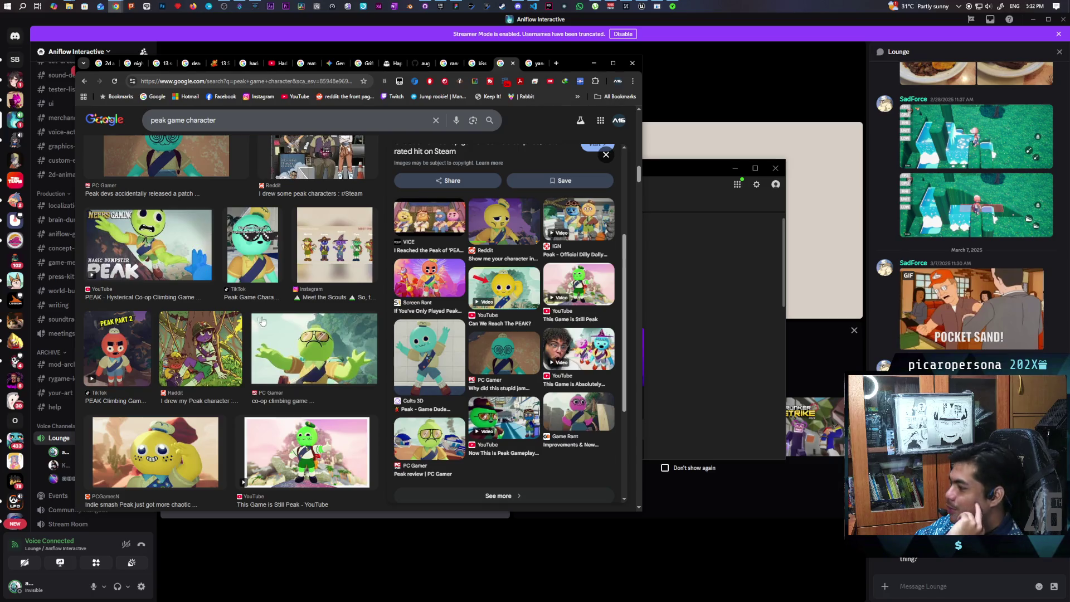
pyautogui.scroll(-3, 261, 322)
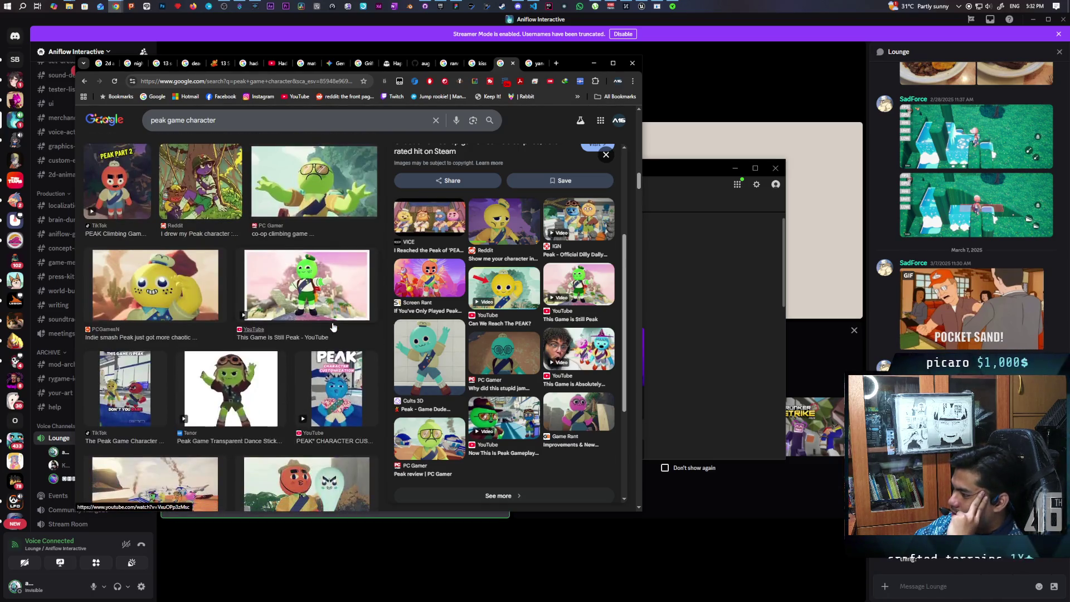
pyautogui.scroll(-5, 333, 327)
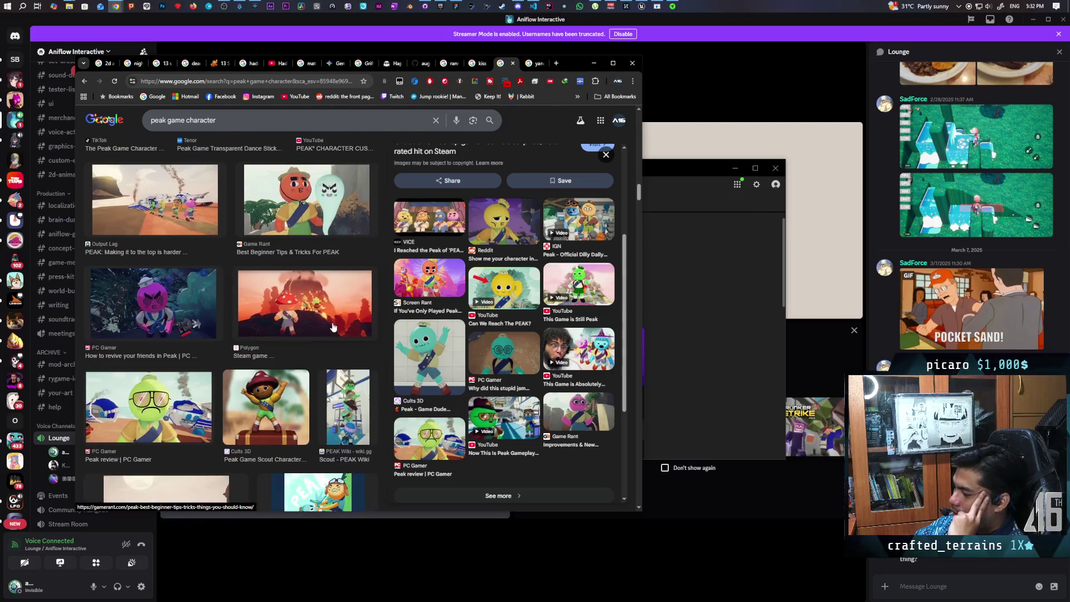
pyautogui.scroll(-3, 334, 327)
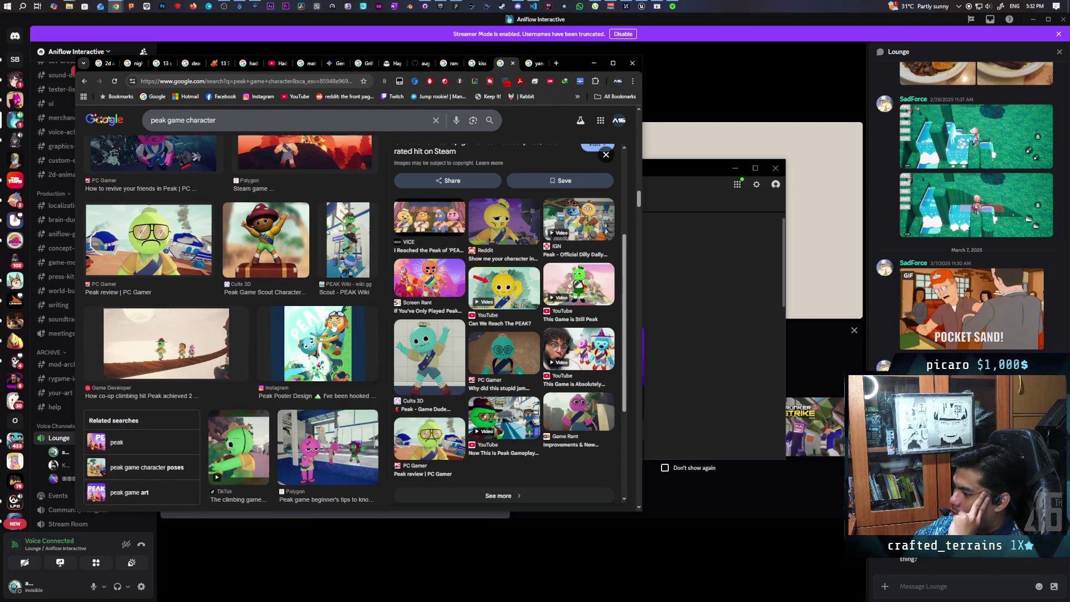
pyautogui.scroll(-4, 334, 327)
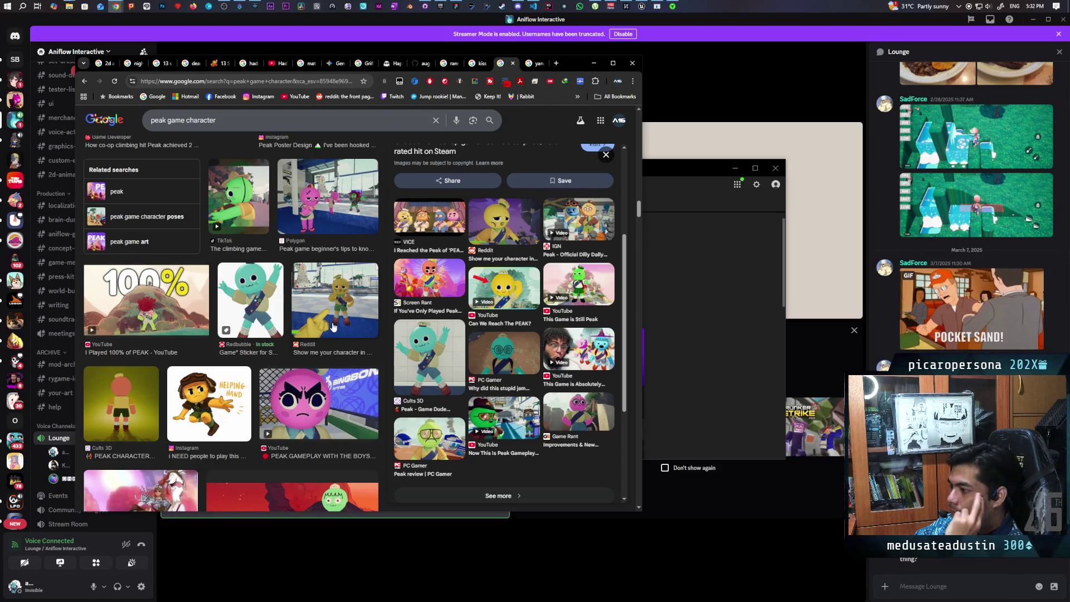
pyautogui.scroll(-2, 333, 327)
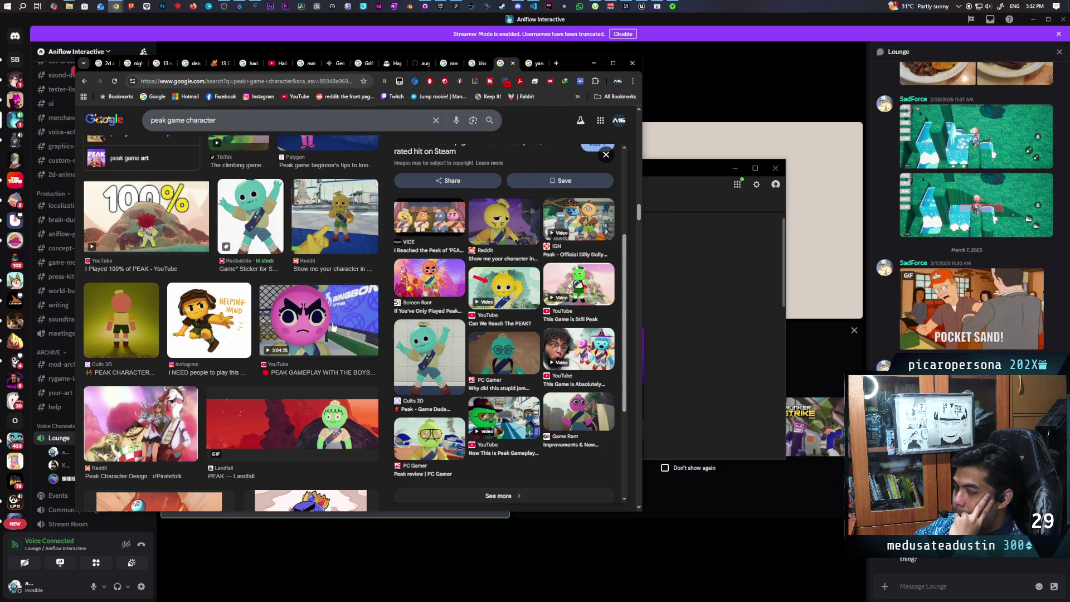
# Step: Search images for 'slime rancher' in a new tab and preview the Slime Rancher PC (Steam) result
pyautogui.click(555, 64)
pyautogui.write('slime rancher')
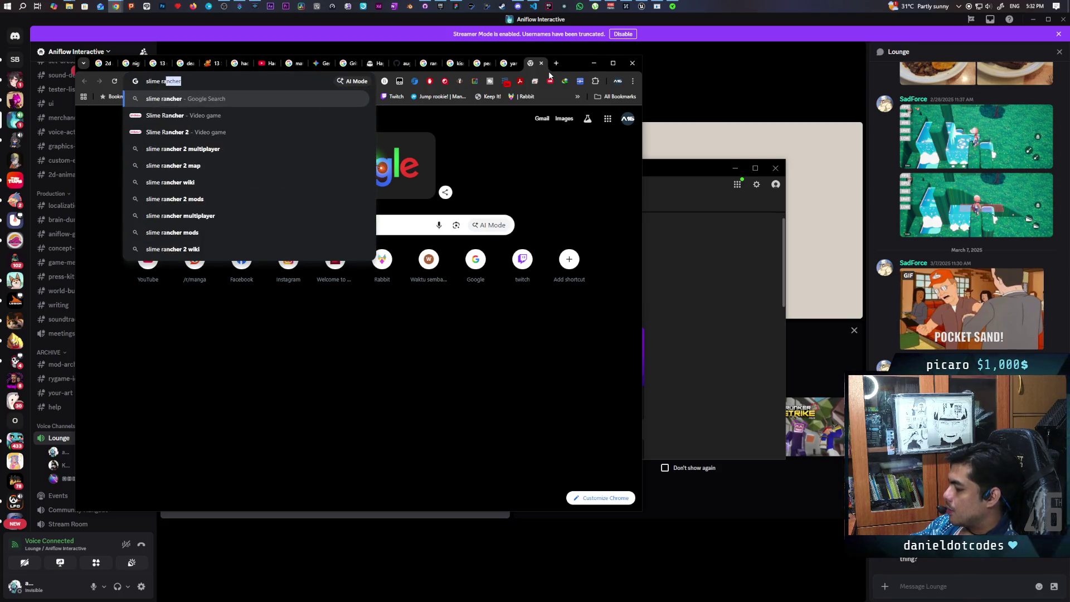
pyautogui.write('r')
pyautogui.press('Return')
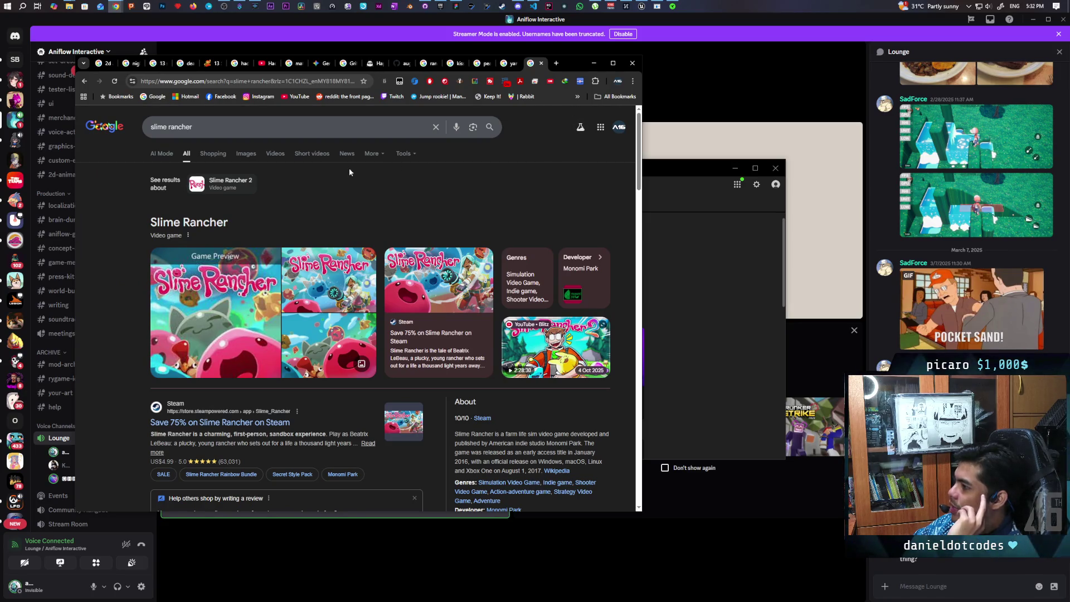
pyautogui.click(246, 153)
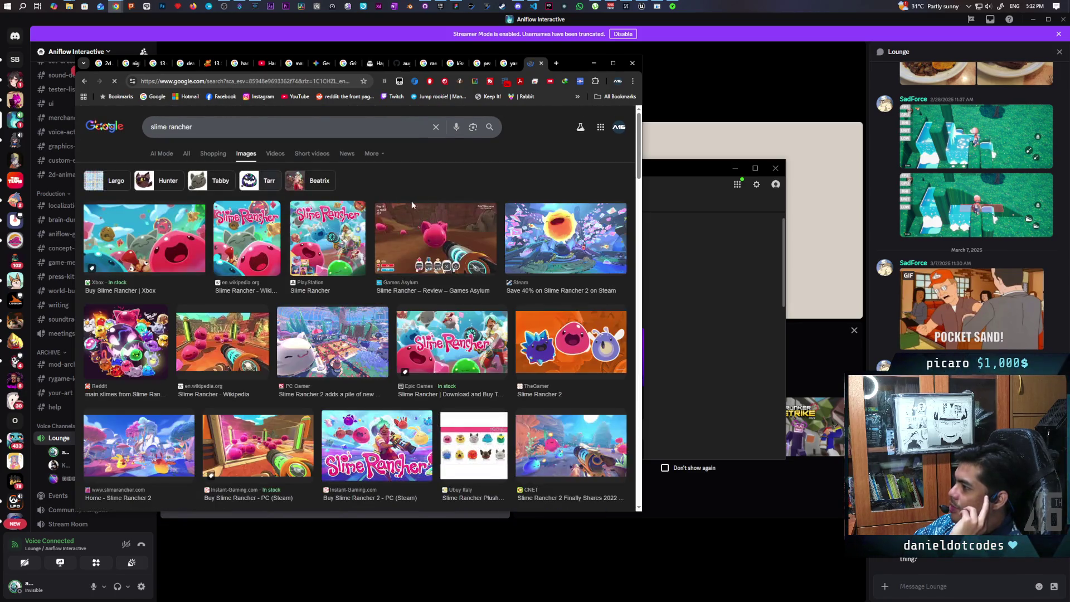
pyautogui.click(256, 444)
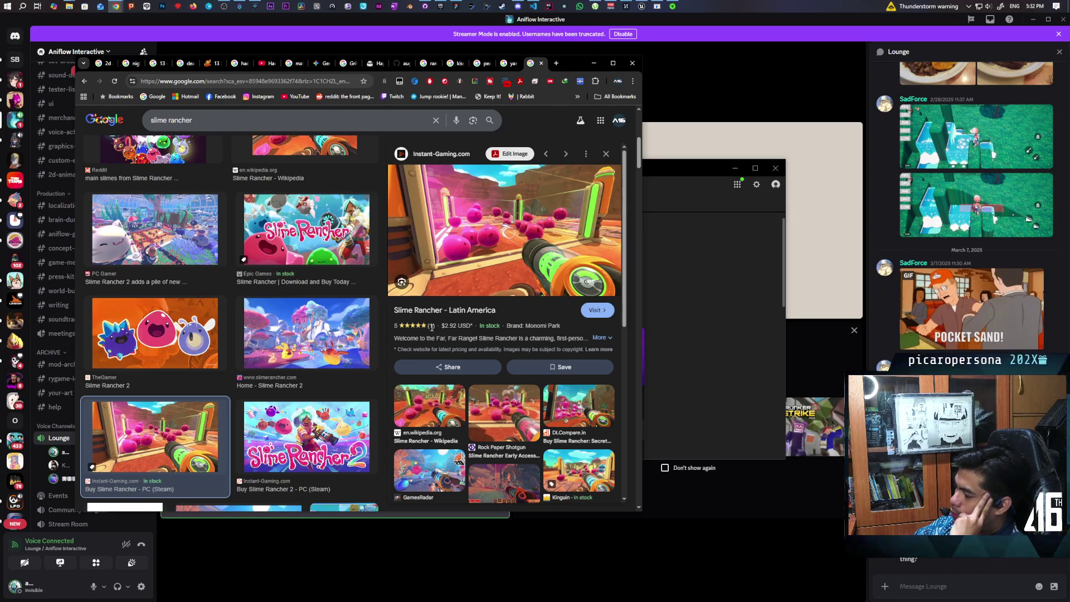
# Step: Scroll the slime rancher images and preview the Slime Rancher PS4 farm scene picture
pyautogui.scroll(-2, 433, 326)
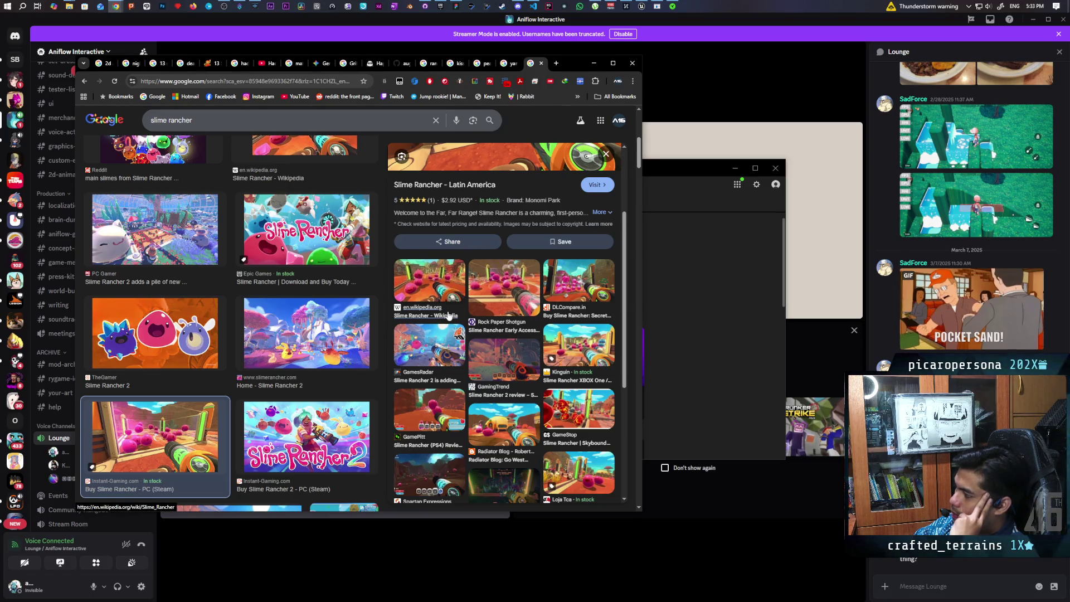
pyautogui.scroll(-1, 449, 316)
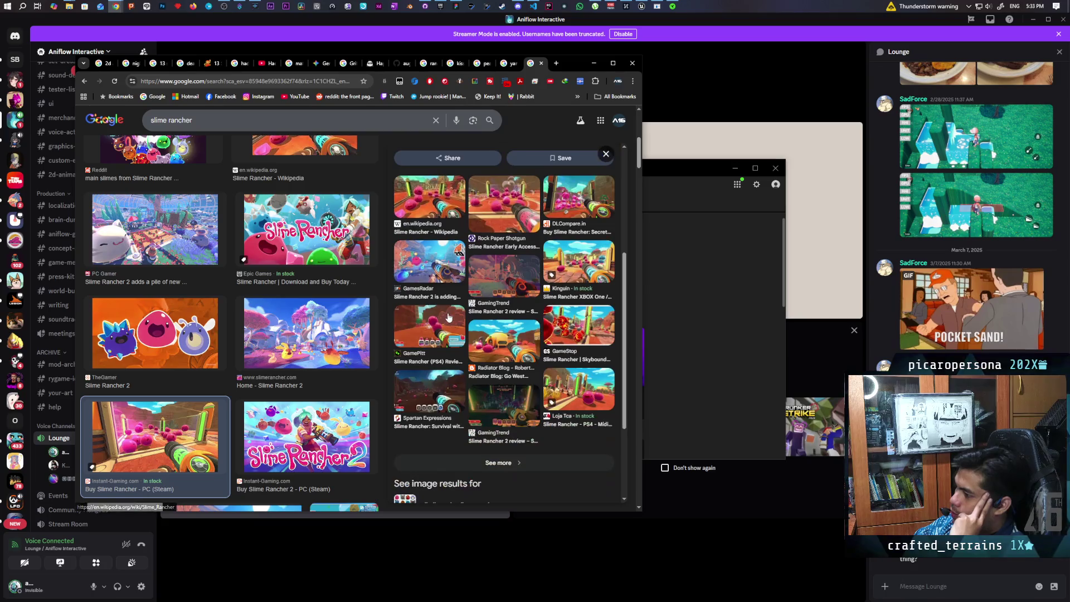
pyautogui.scroll(-3, 312, 326)
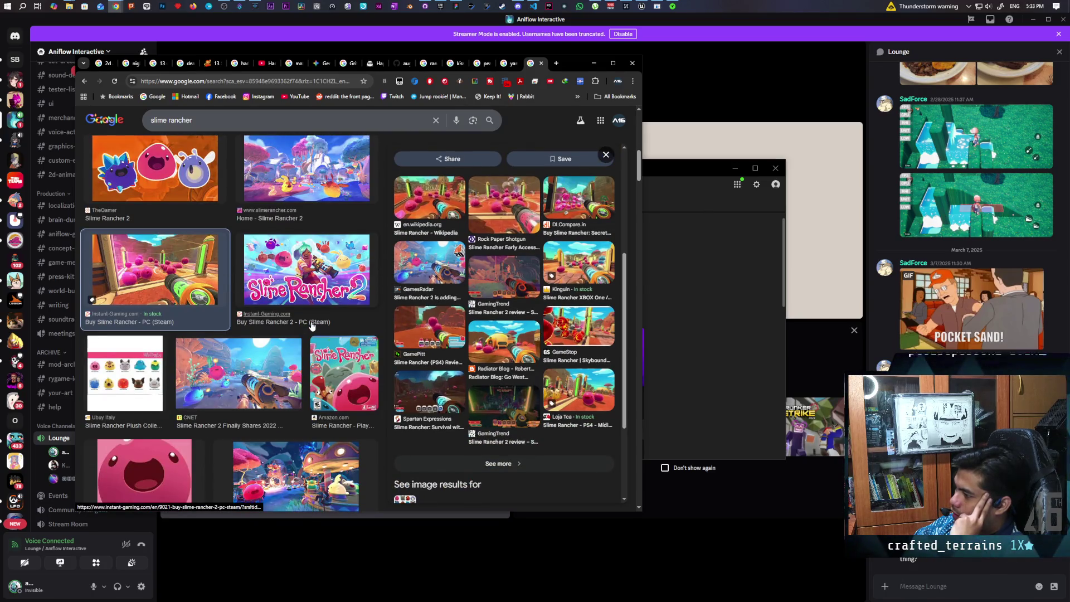
pyautogui.scroll(-3, 312, 327)
pyautogui.scroll(-1, 312, 326)
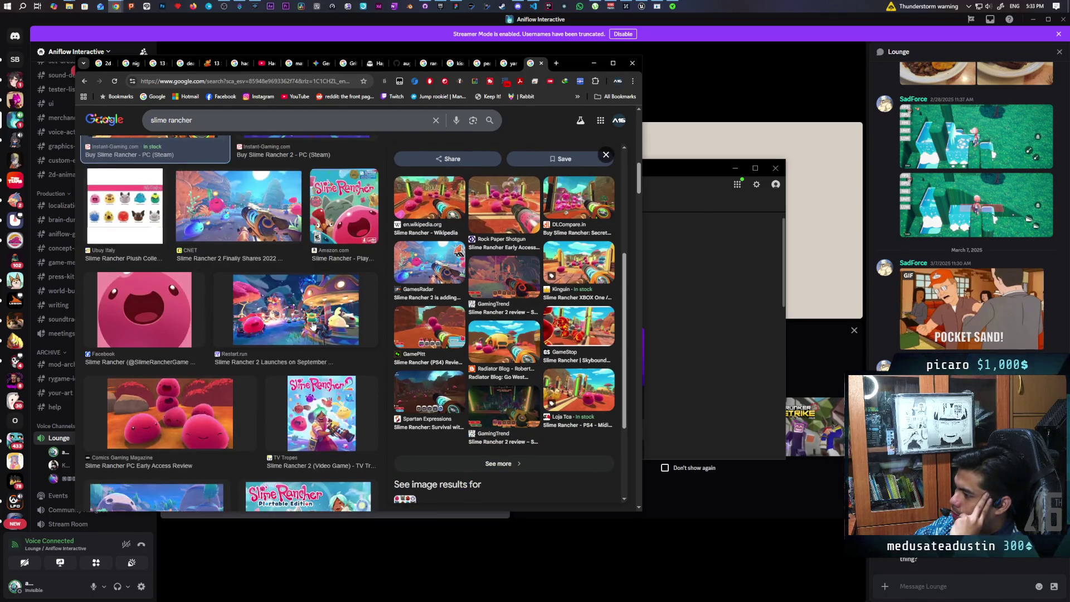
pyautogui.scroll(-3, 312, 326)
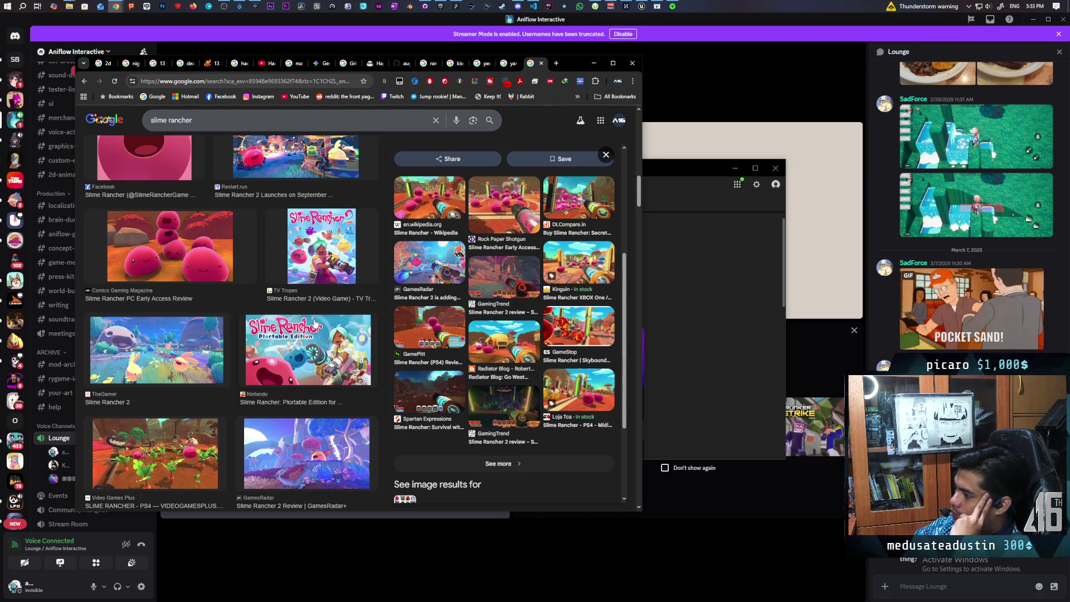
pyautogui.click(156, 452)
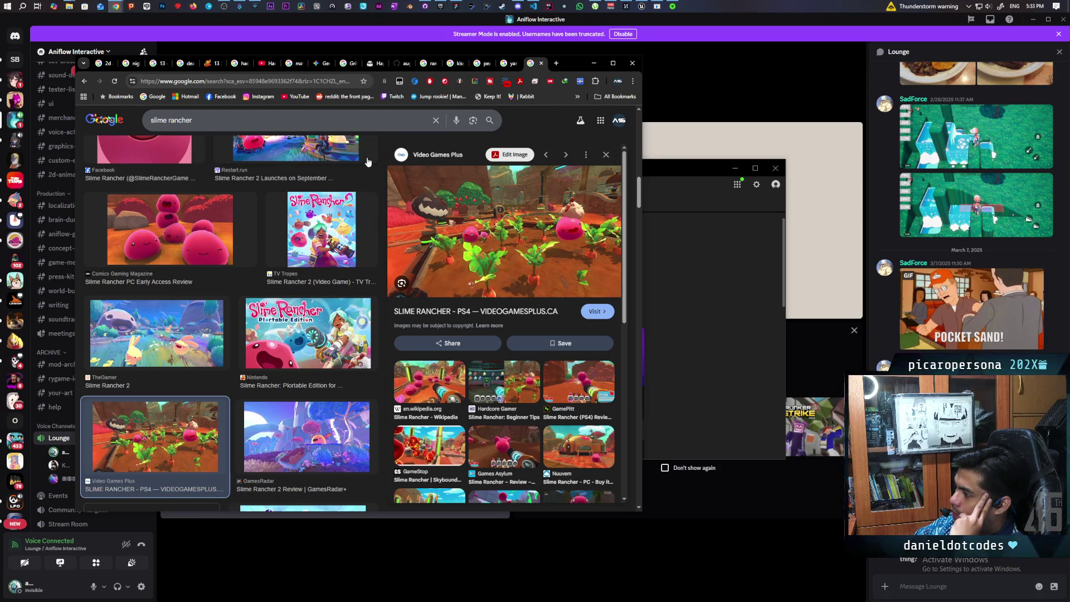
# Step: Browse further down the slime rancher results, then open a new blank Chrome tab
pyautogui.scroll(-2, 368, 165)
pyautogui.scroll(-2, 462, 195)
pyautogui.scroll(-5, 306, 308)
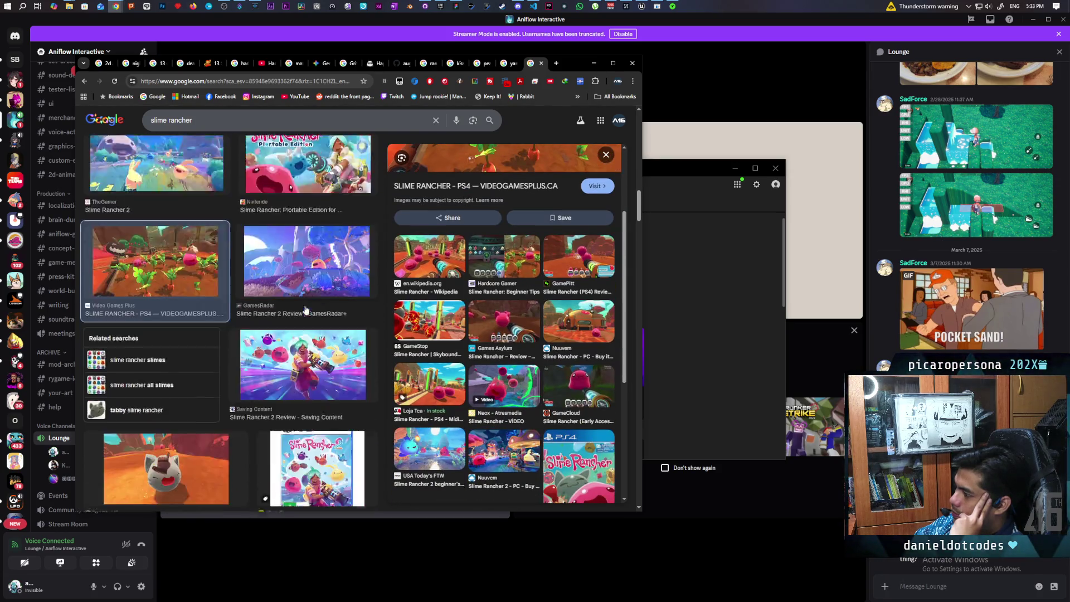
pyautogui.scroll(2, 305, 308)
pyautogui.scroll(-2, 306, 308)
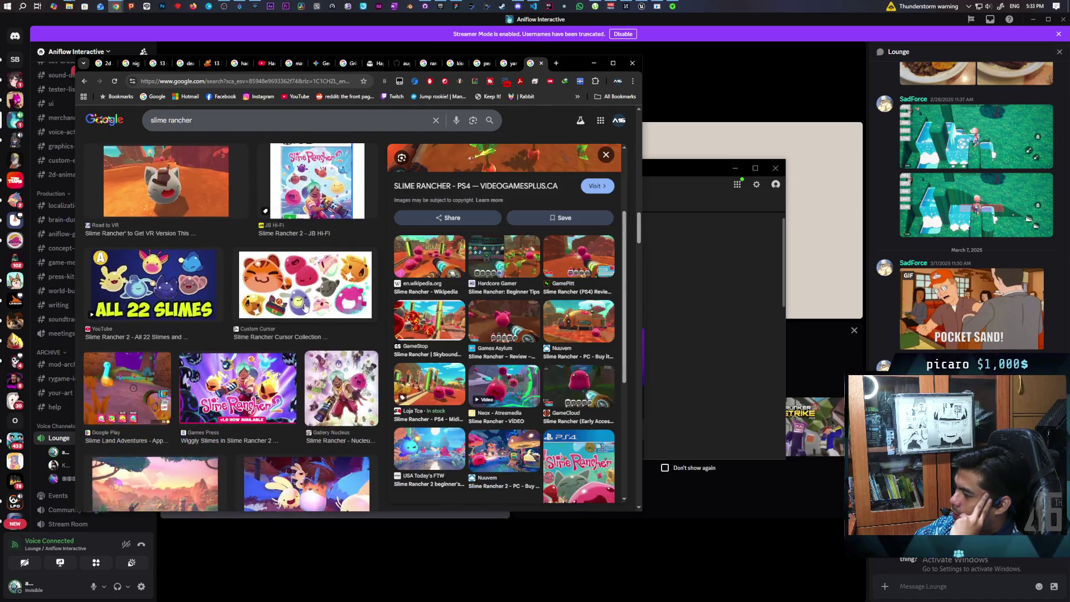
pyautogui.scroll(-2, 306, 304)
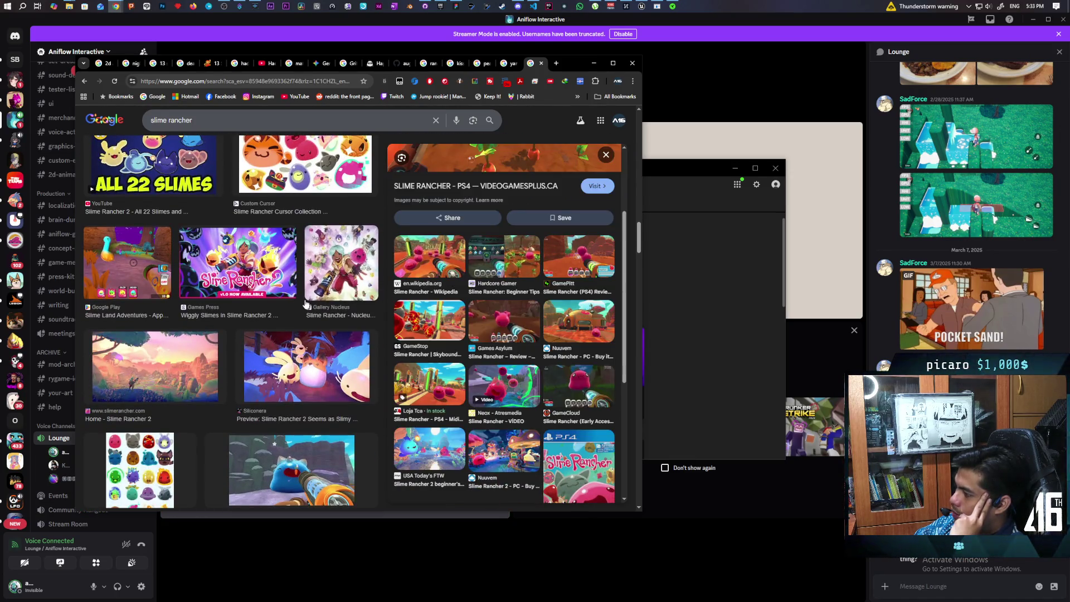
pyautogui.scroll(-5, 306, 303)
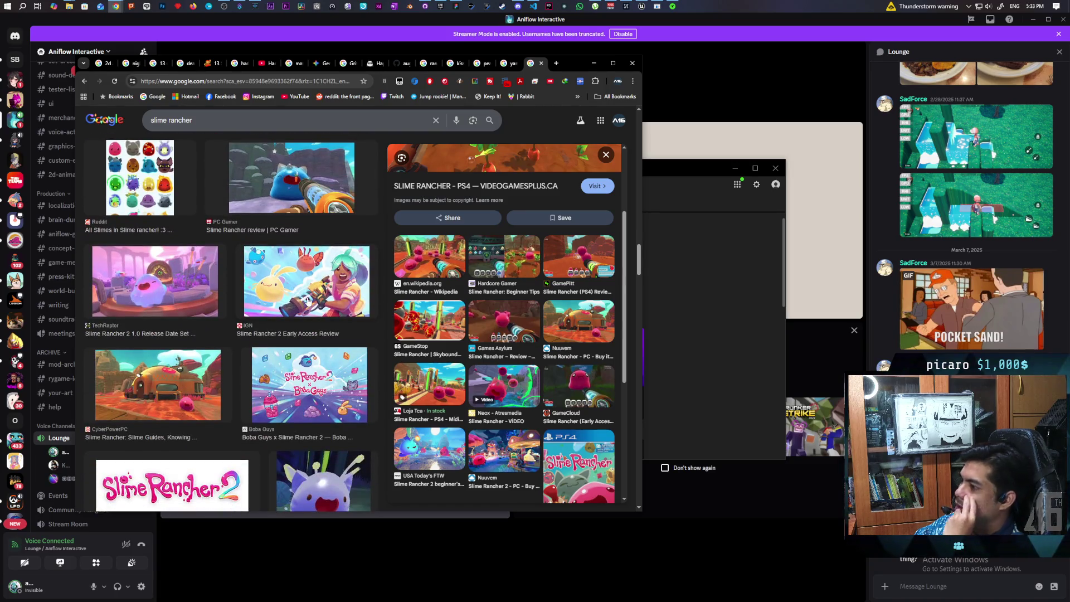
pyautogui.scroll(-5, 309, 298)
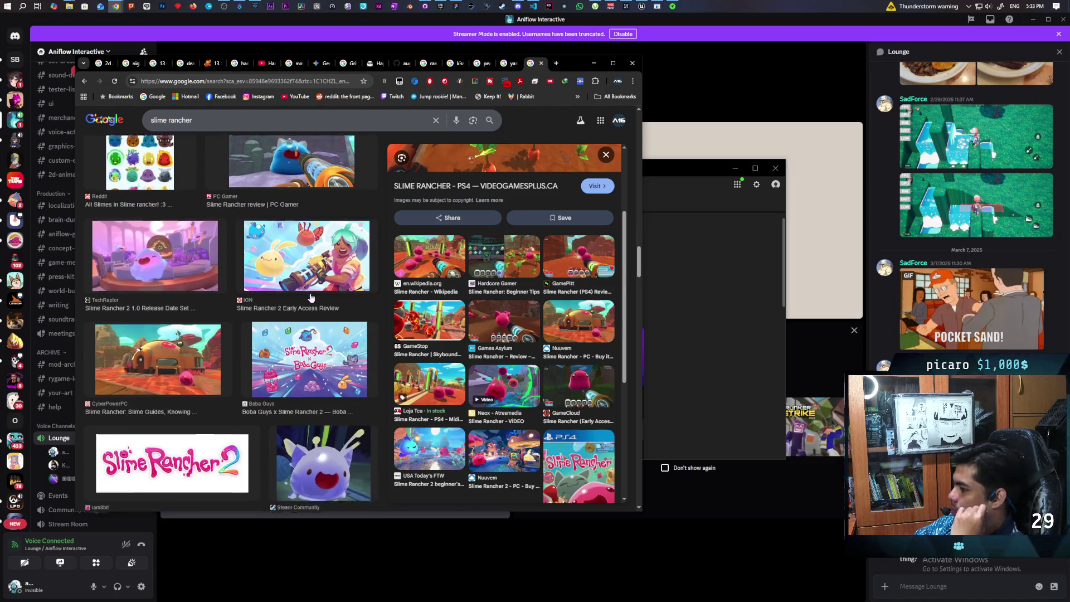
pyautogui.scroll(-2, 312, 296)
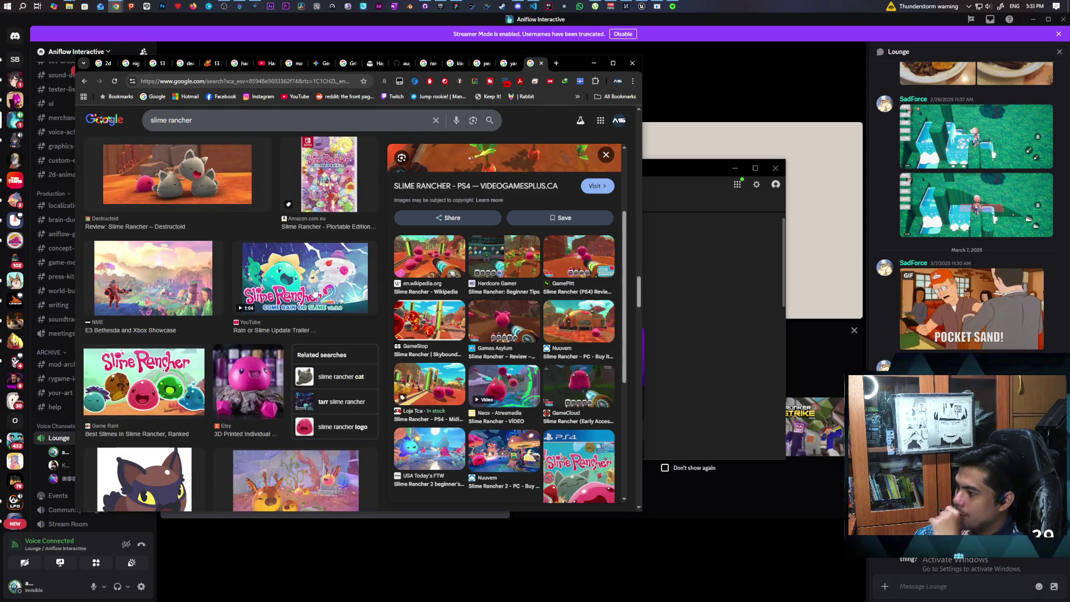
pyautogui.scroll(-10, 316, 288)
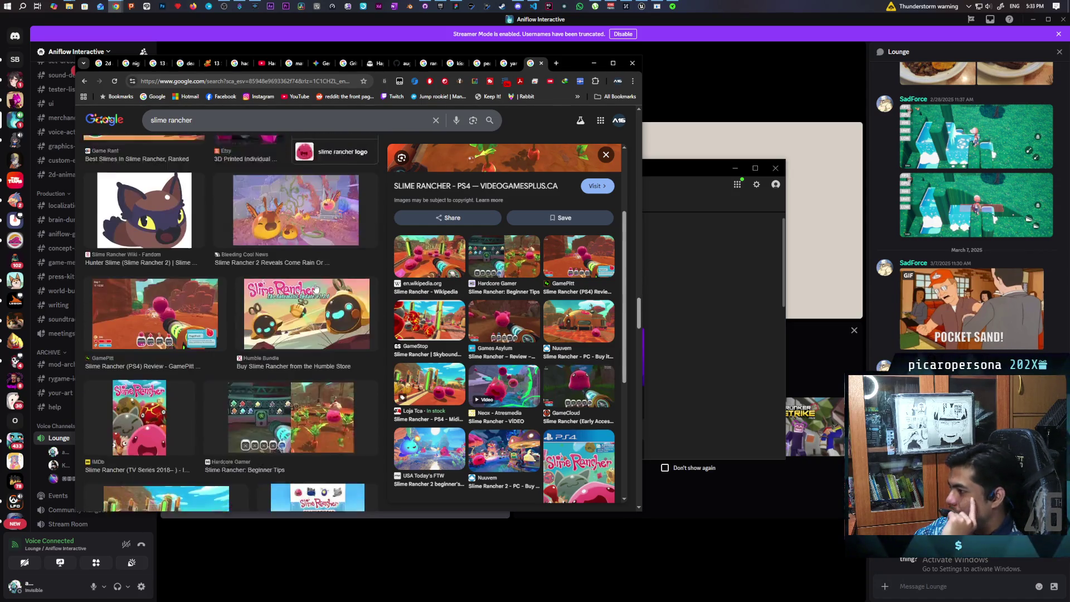
pyautogui.scroll(-3, 315, 287)
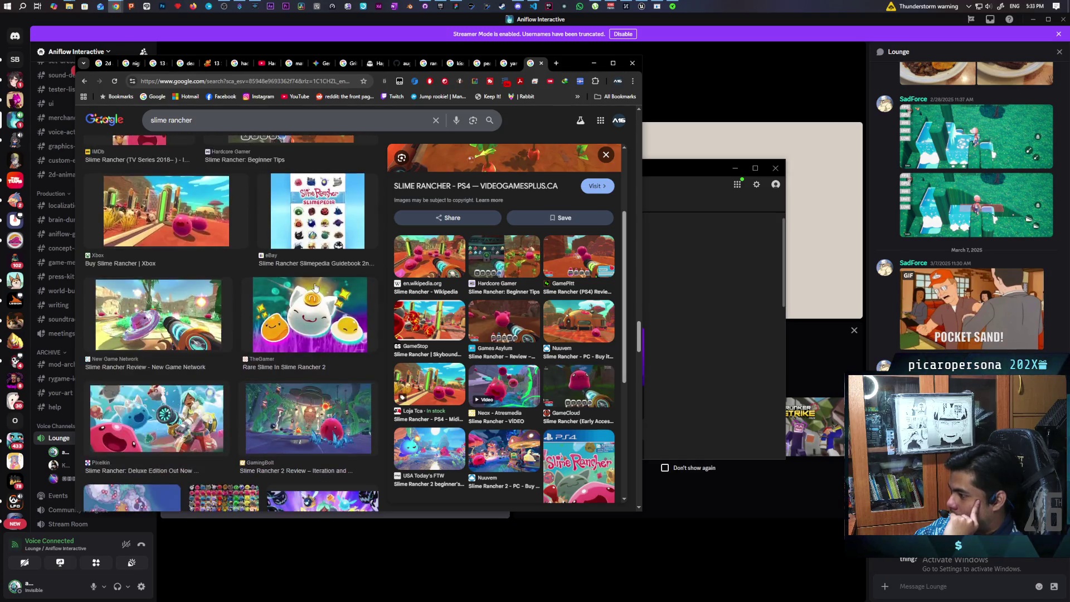
pyautogui.scroll(-8, 315, 287)
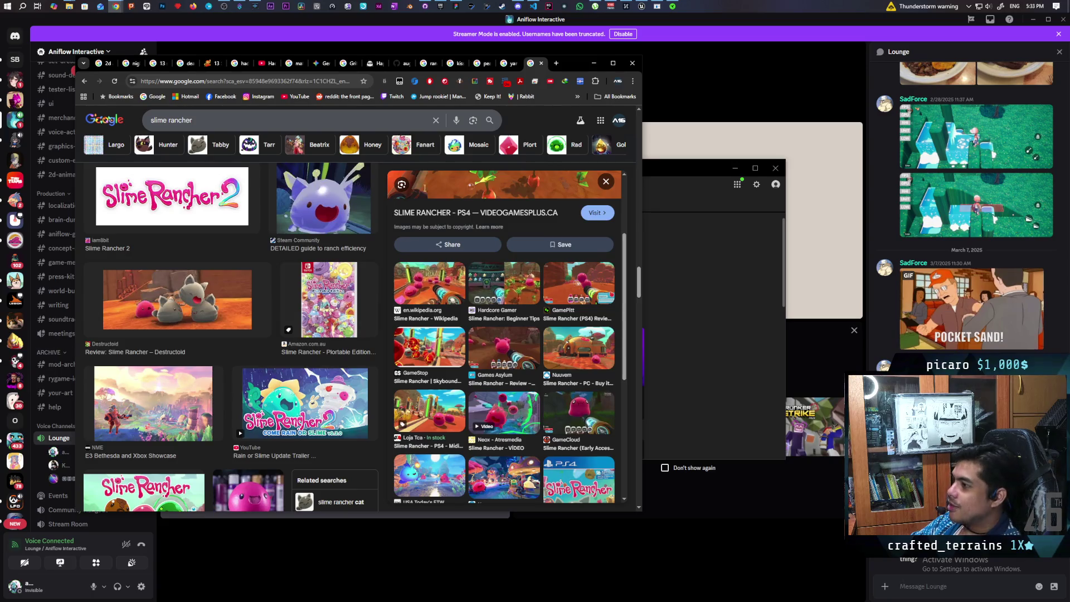
pyautogui.click(557, 63)
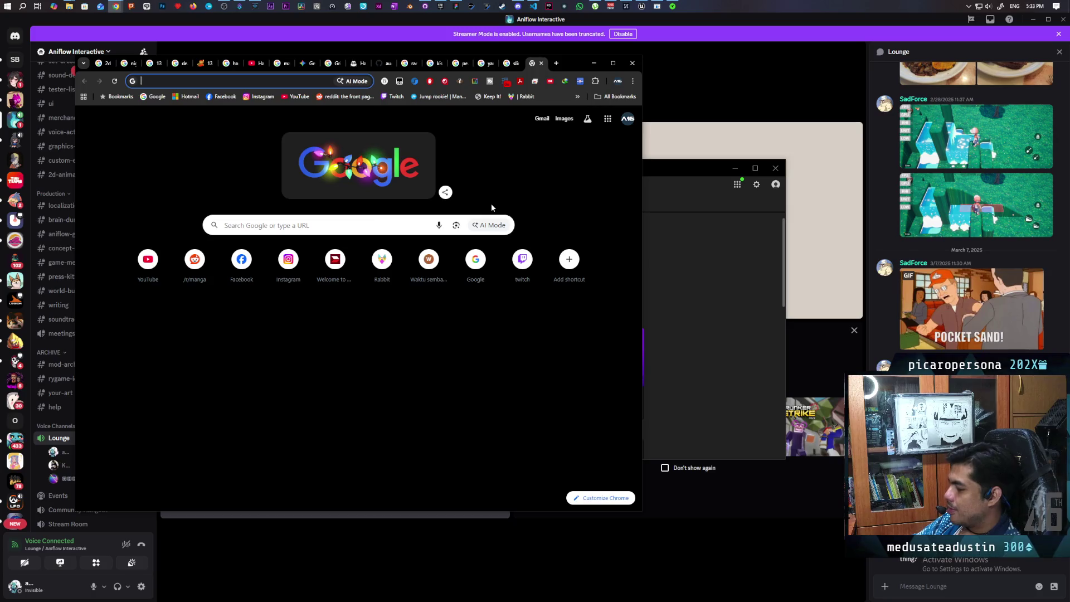
# Step: Search for 'ps1 graphics' and enlarge the PS1 character collage image from the AI Overview
pyautogui.write('ps1 graphics')
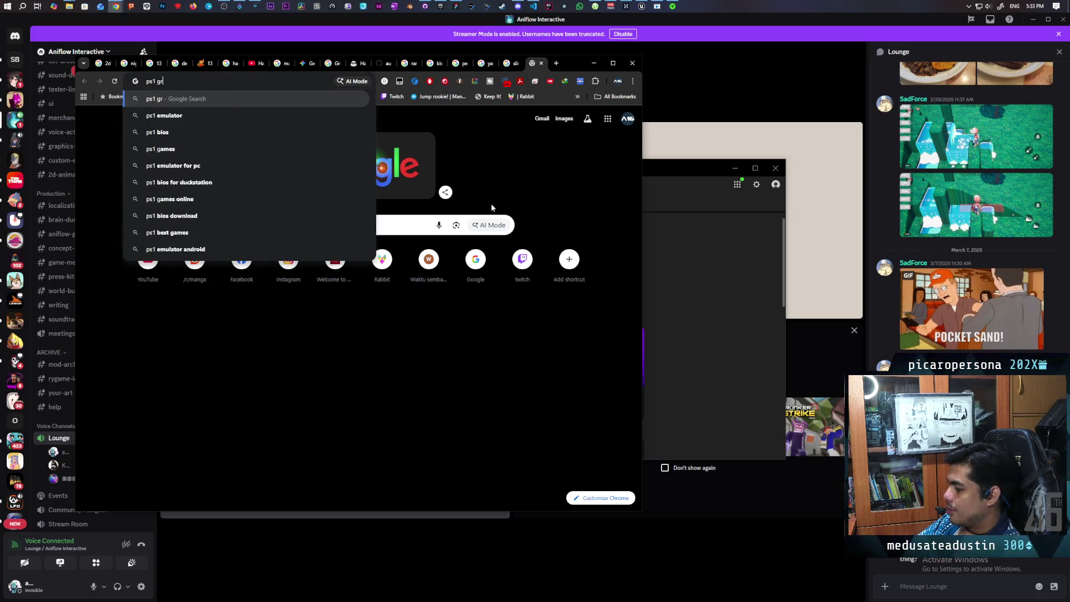
pyautogui.press('Return')
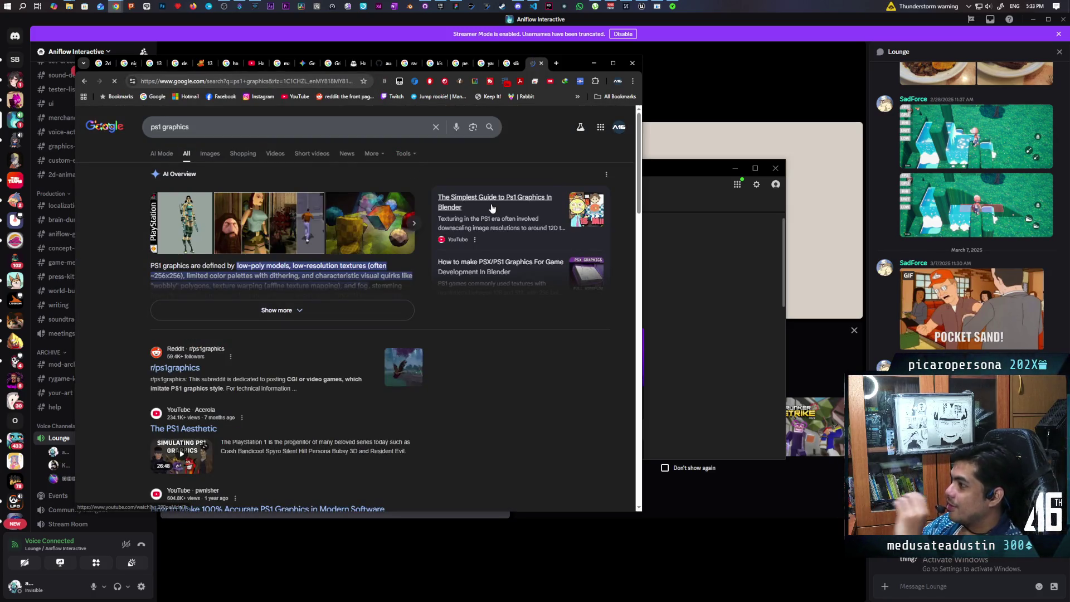
pyautogui.click(265, 223)
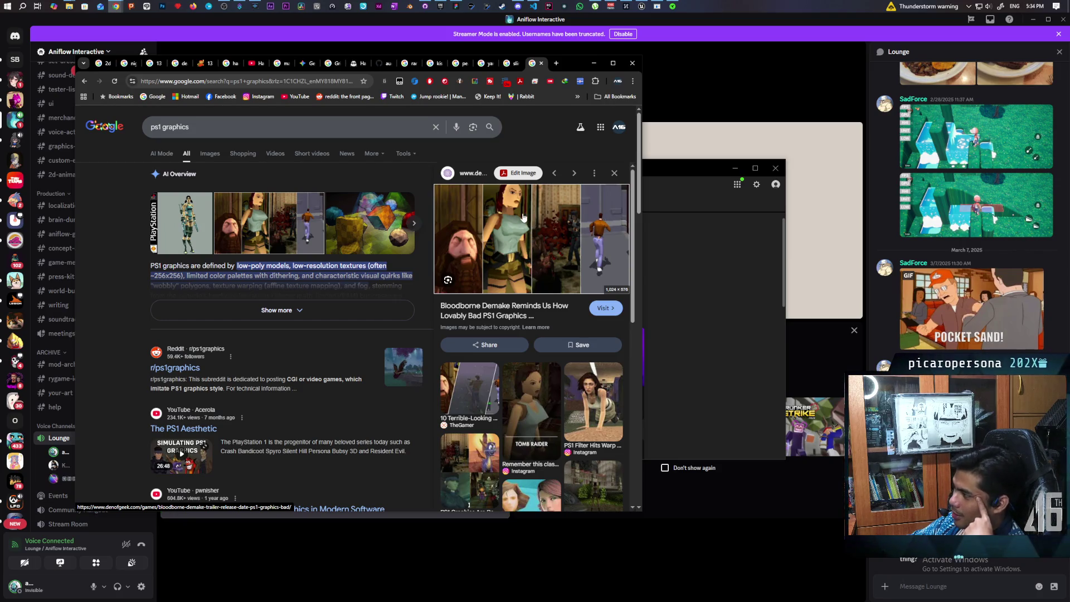
pyautogui.scroll(-4, 538, 251)
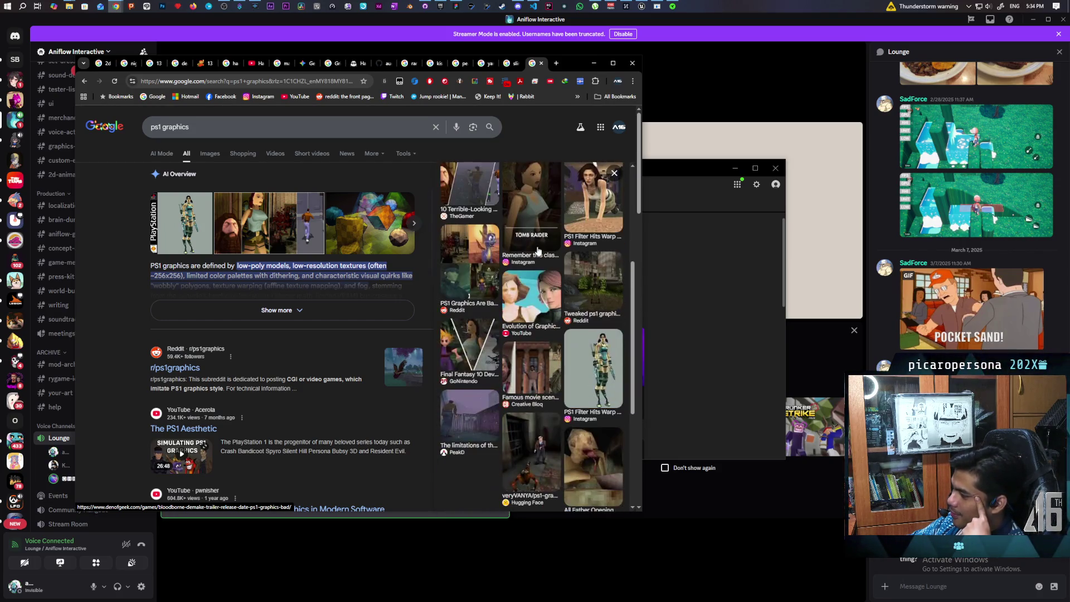
pyautogui.scroll(4, 538, 251)
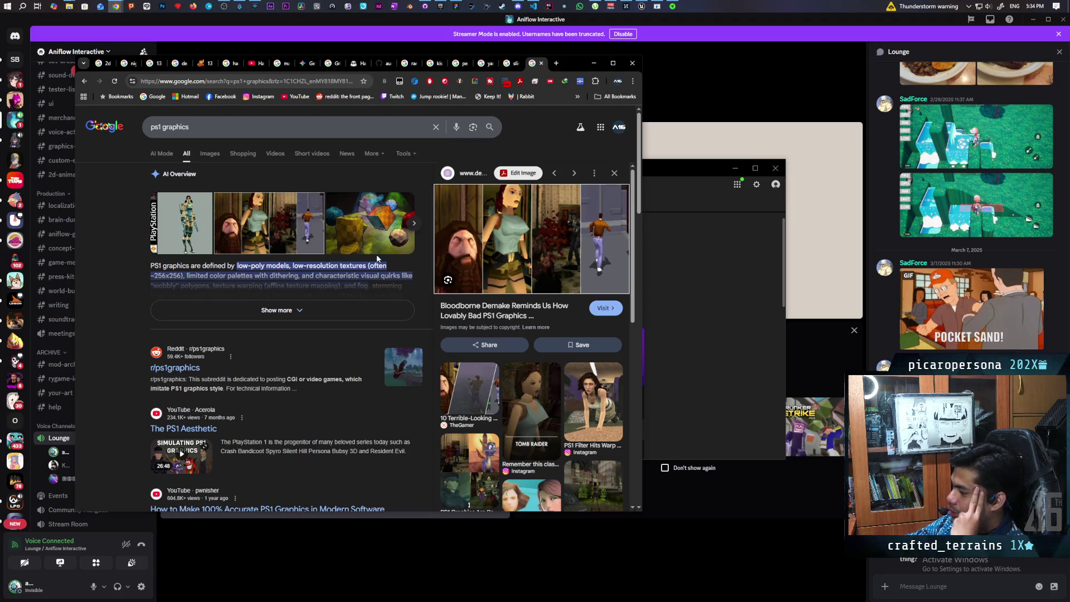
pyautogui.scroll(-5, 494, 320)
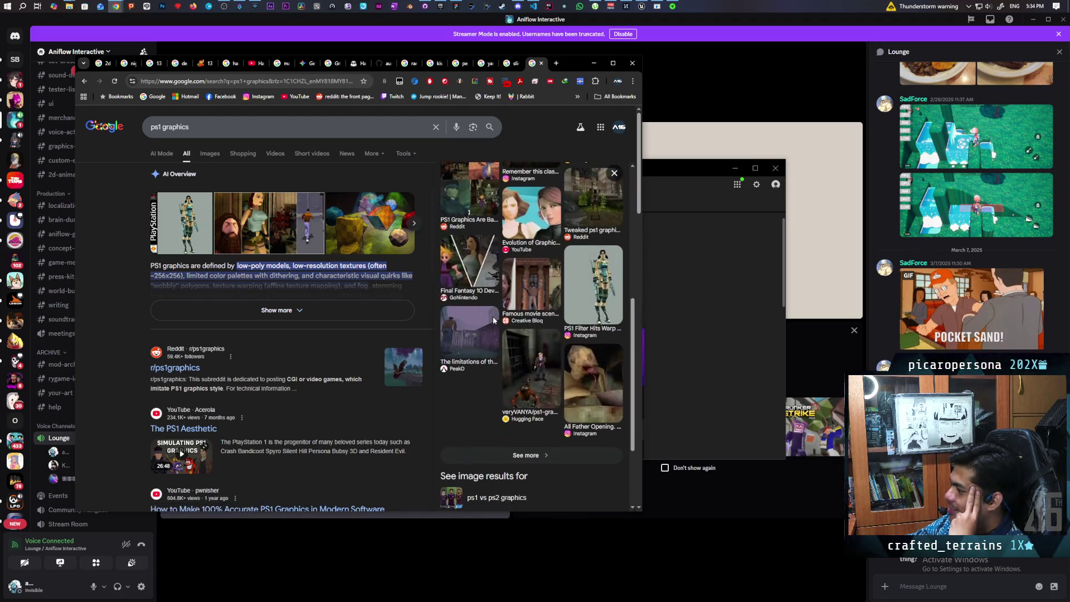
pyautogui.scroll(5, 494, 320)
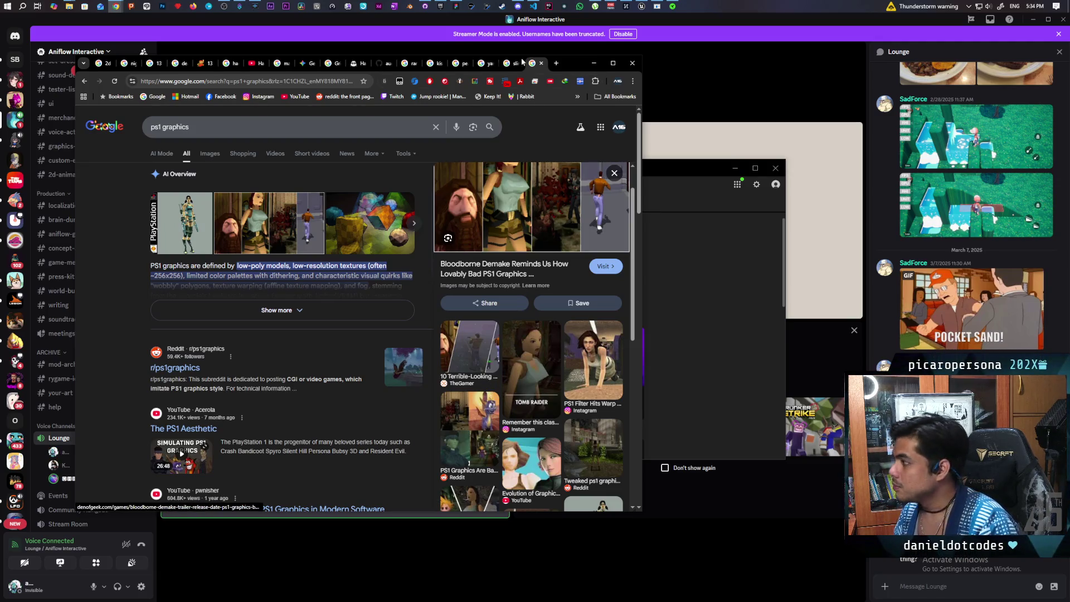
pyautogui.moveTo(511, 65)
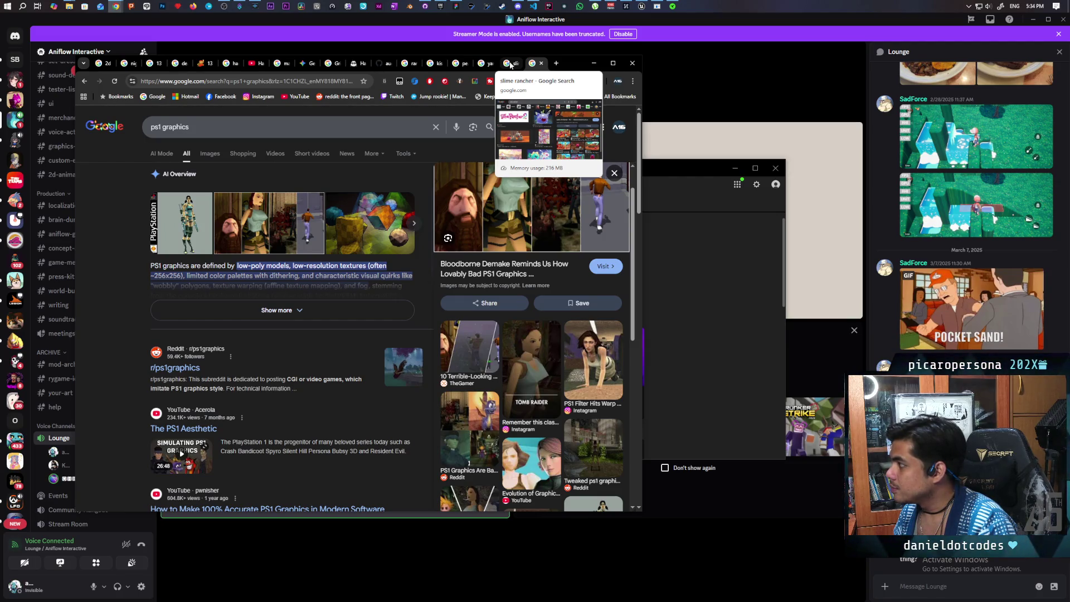
# Step: Return to the slime rancher image results and bring Chrome in front of Razer Synapse
pyautogui.click(511, 66)
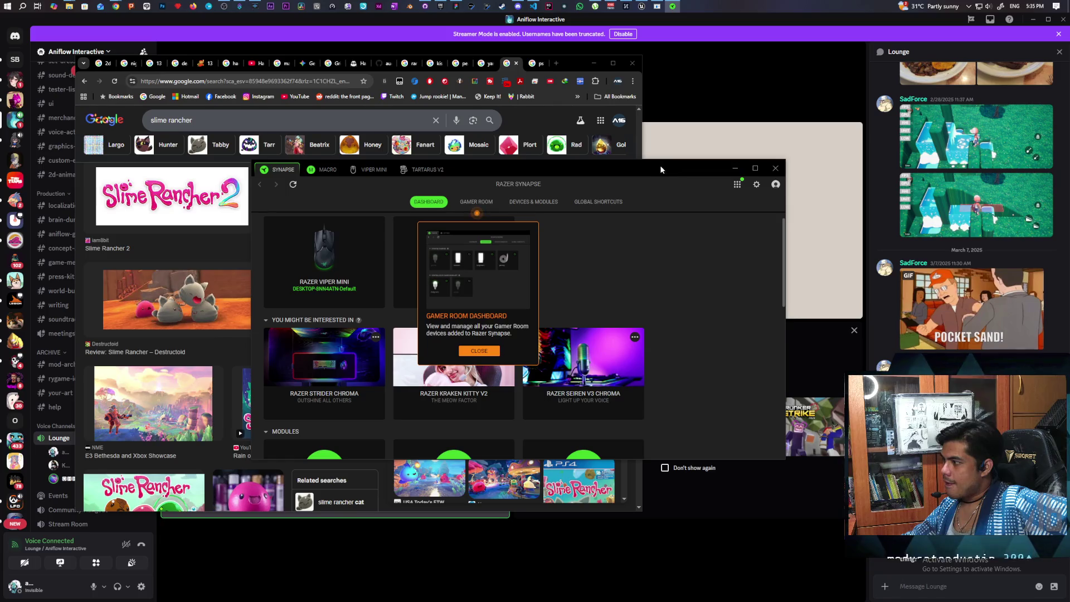
pyautogui.click(576, 62)
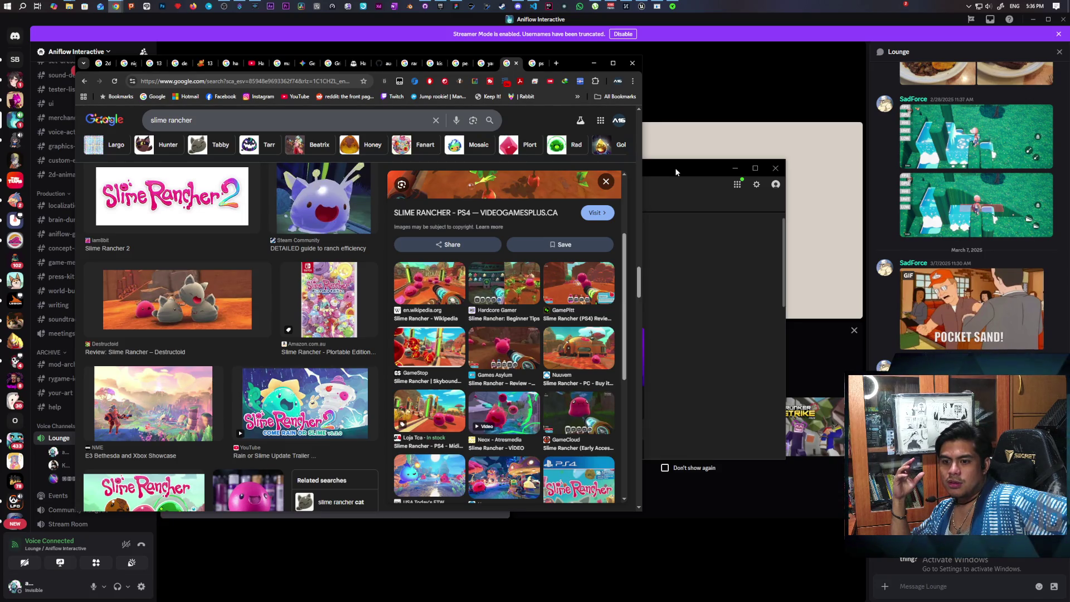
# Step: Minimize Chrome and open Discord's #concept-art channel, scrolling up to earlier posts
pyautogui.click(534, 7)
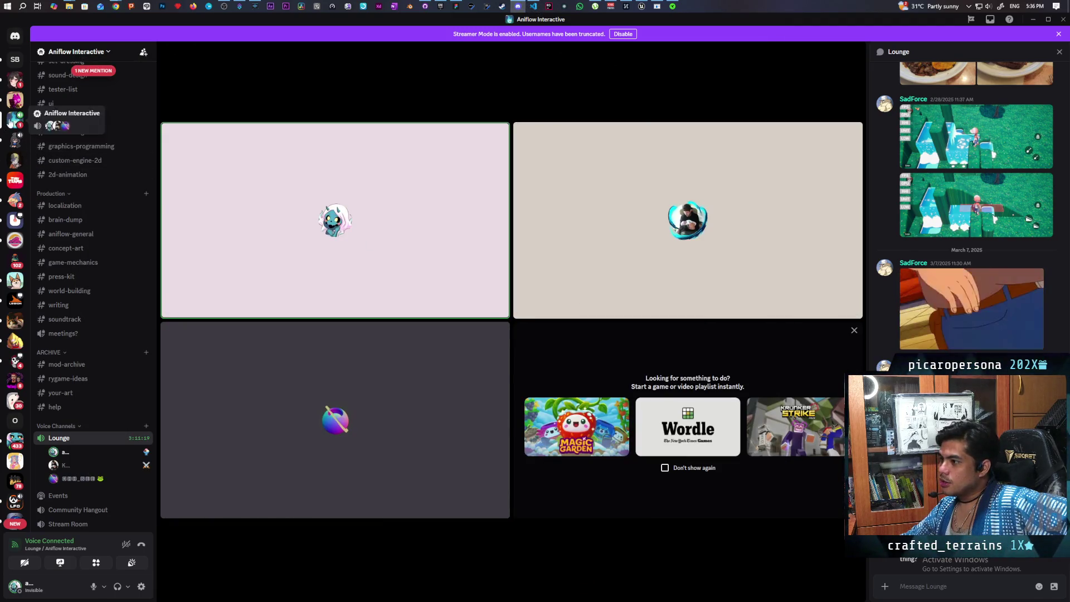
pyautogui.scroll(3, 75, 298)
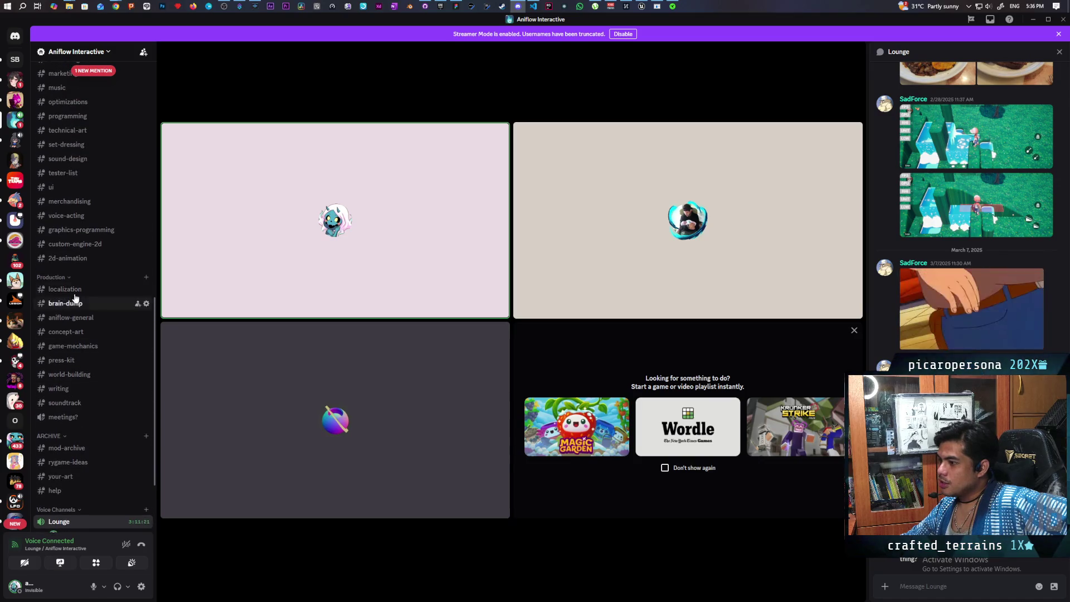
pyautogui.click(65, 331)
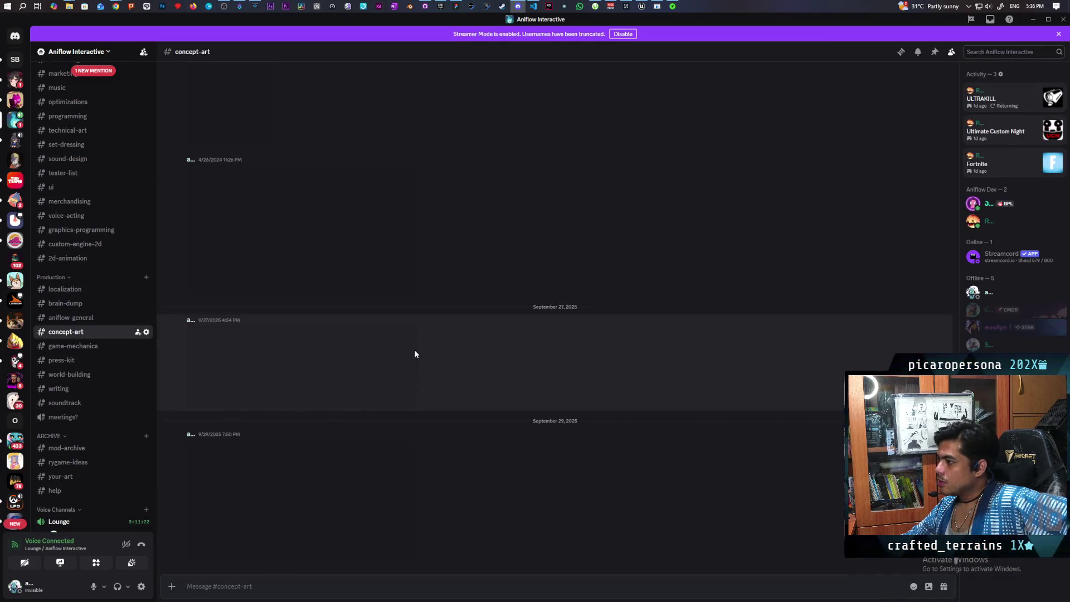
pyautogui.scroll(5, 422, 390)
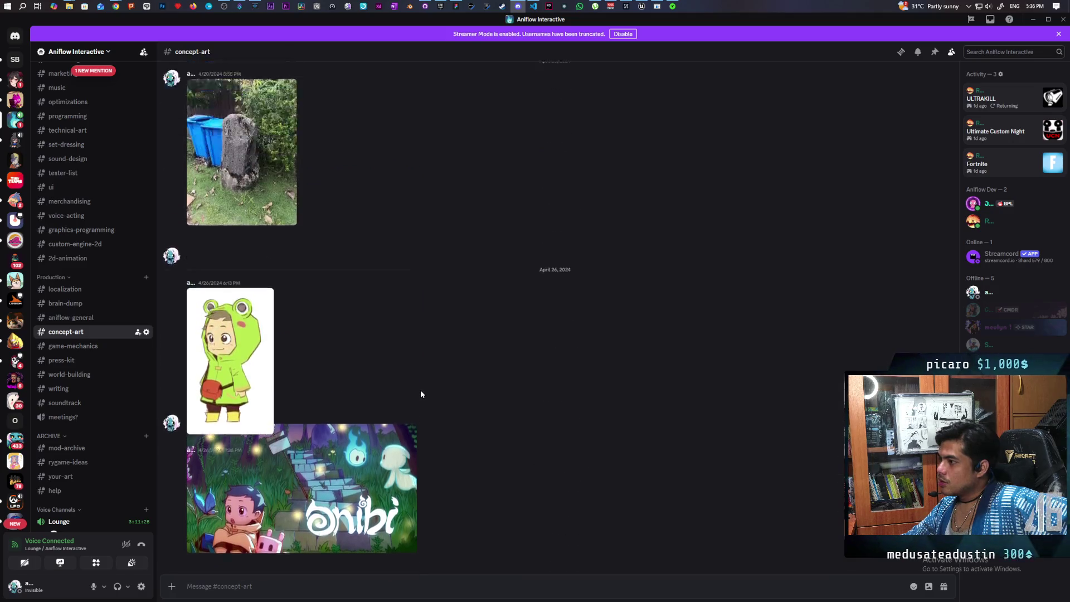
pyautogui.scroll(15, 421, 394)
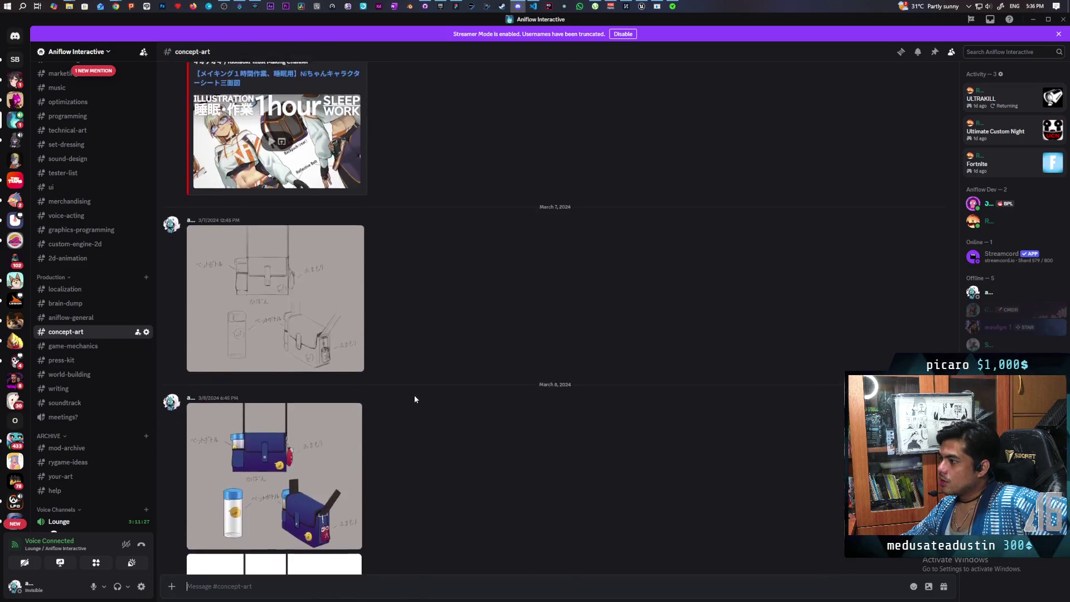
pyautogui.scroll(10, 414, 399)
pyautogui.scroll(15, 414, 399)
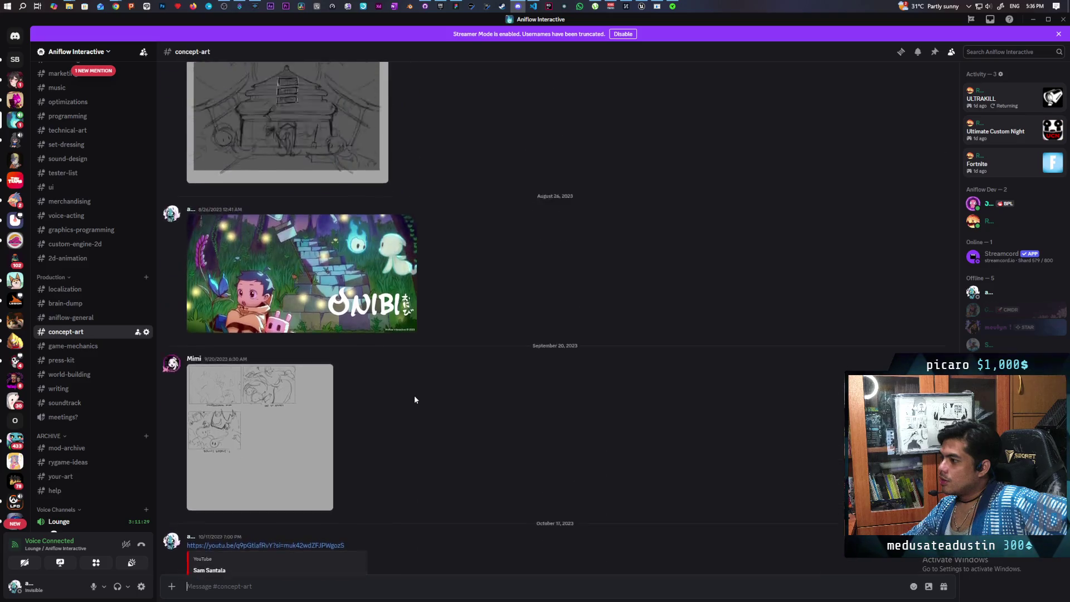
pyautogui.scroll(2, 415, 399)
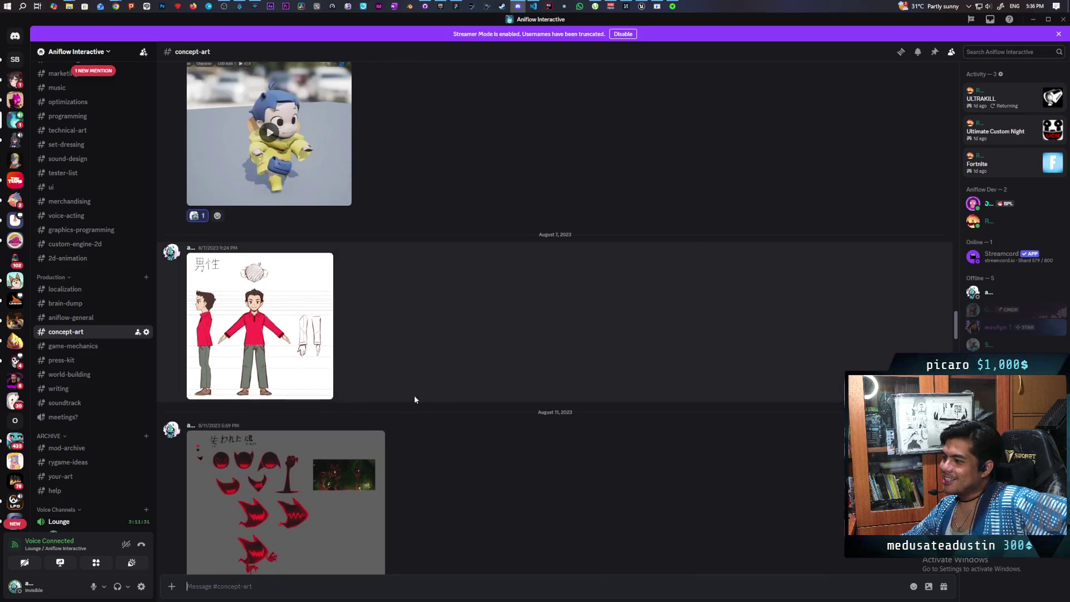
# Step: View the 男性 male character sheet enlarged, then close it and scroll back down
pyautogui.click(293, 354)
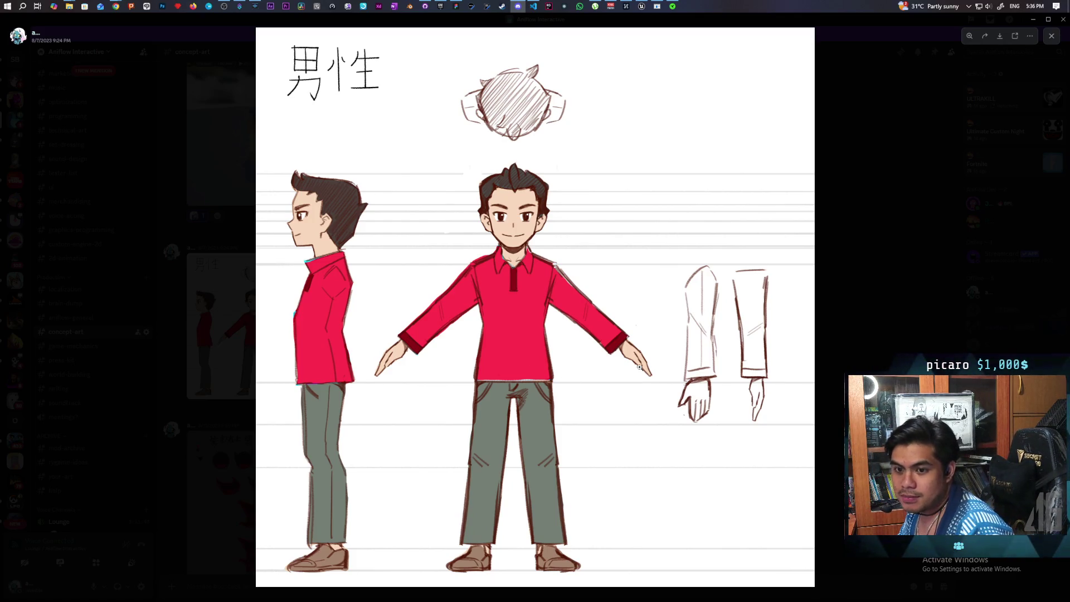
pyautogui.click(872, 277)
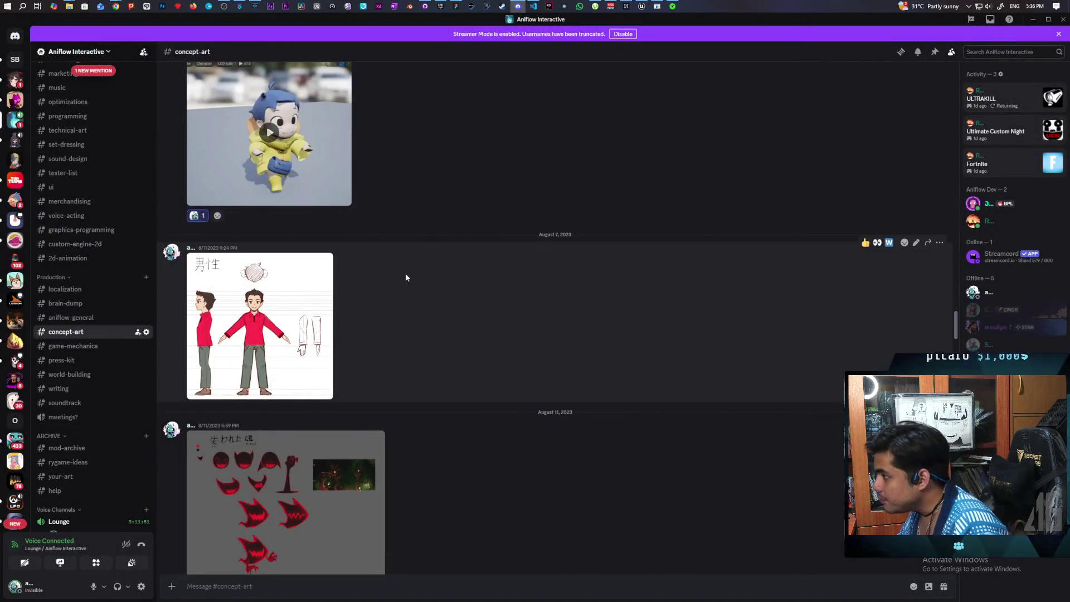
pyautogui.scroll(-15, 406, 277)
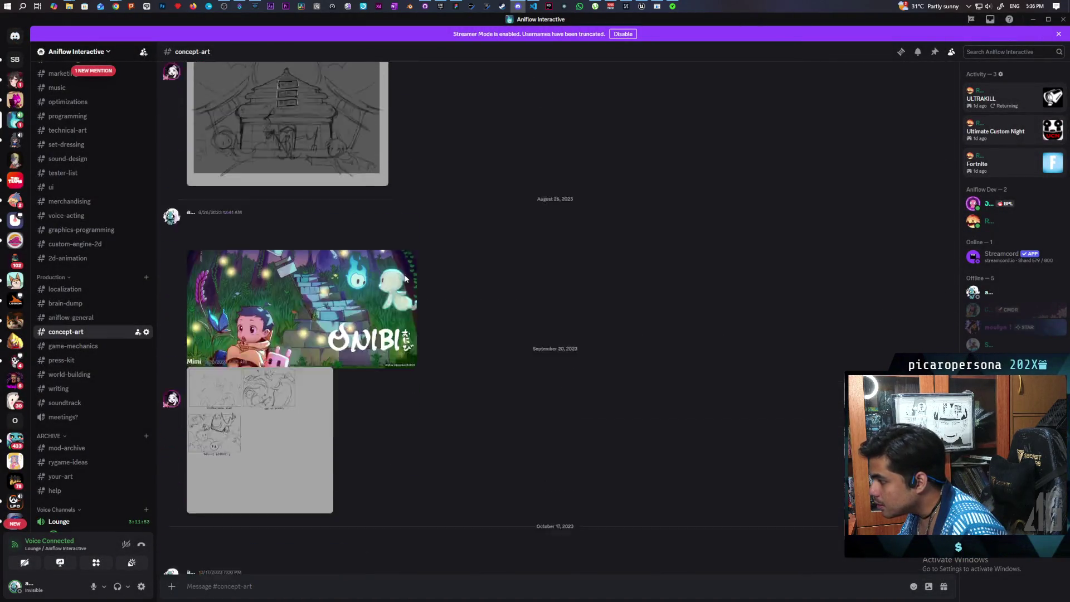
pyautogui.scroll(-15, 405, 278)
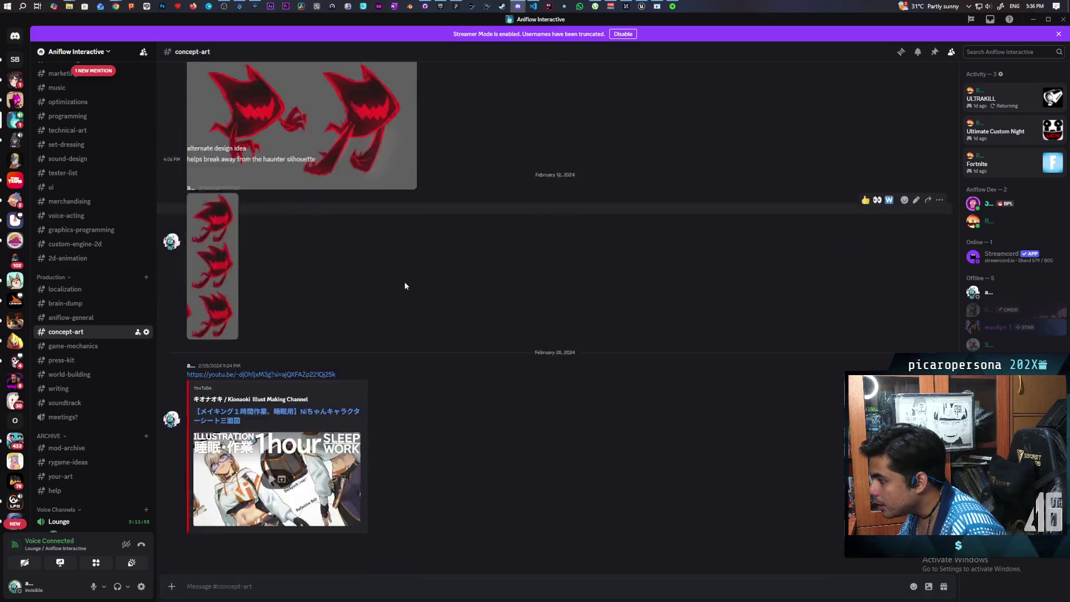
pyautogui.scroll(-10, 405, 286)
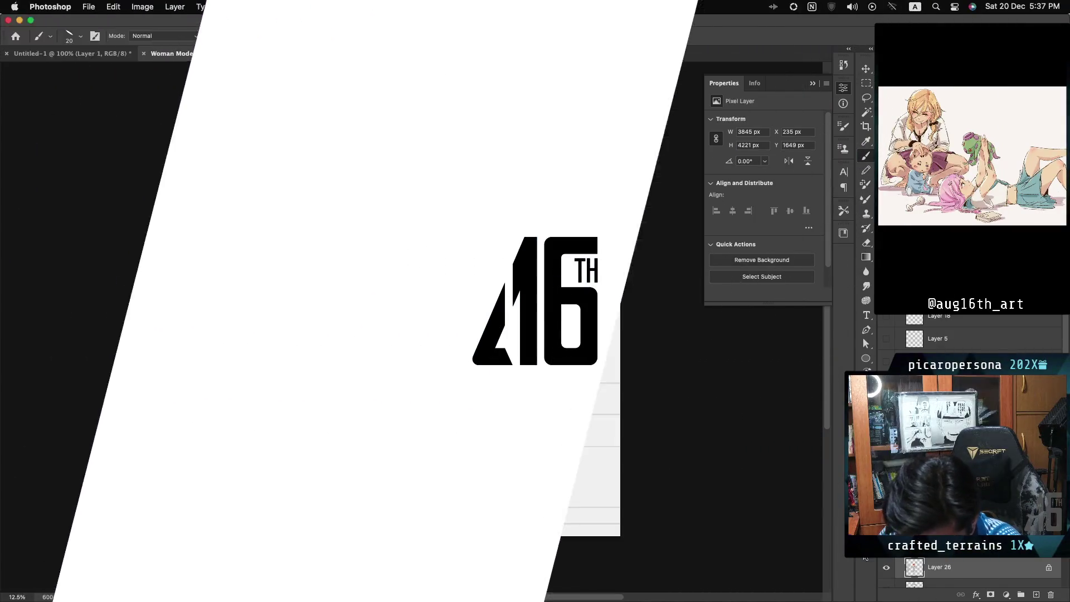
# Step: Hide Layer 26 to show the woman's pencil sketch, zoom in to inspect, then zoom back out
pyautogui.keyDown('alt'); pyautogui.click(886, 569); pyautogui.keyUp('alt')
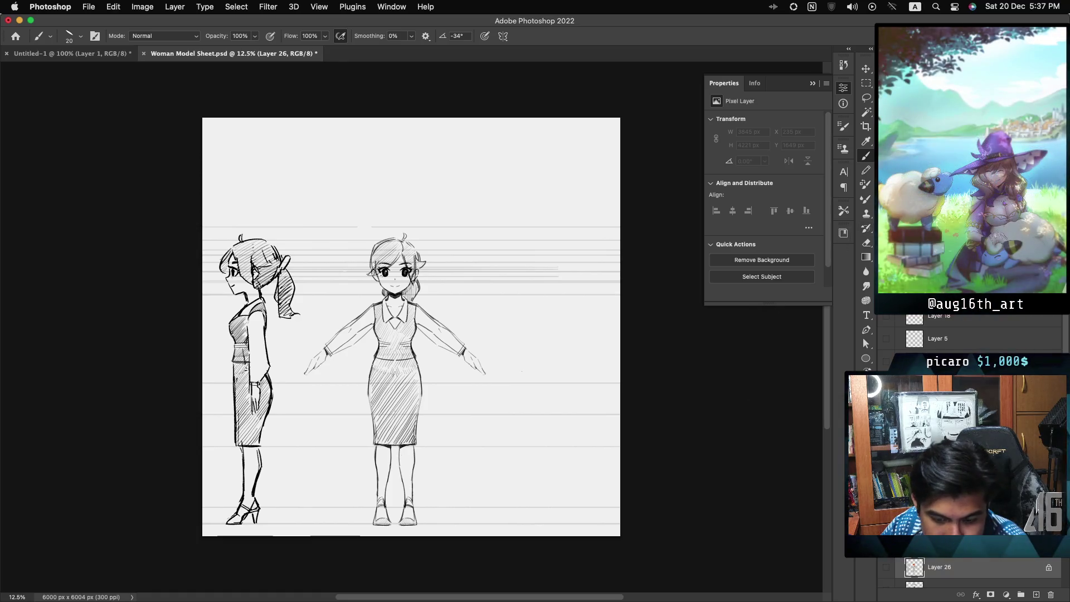
pyautogui.press('super+equal')
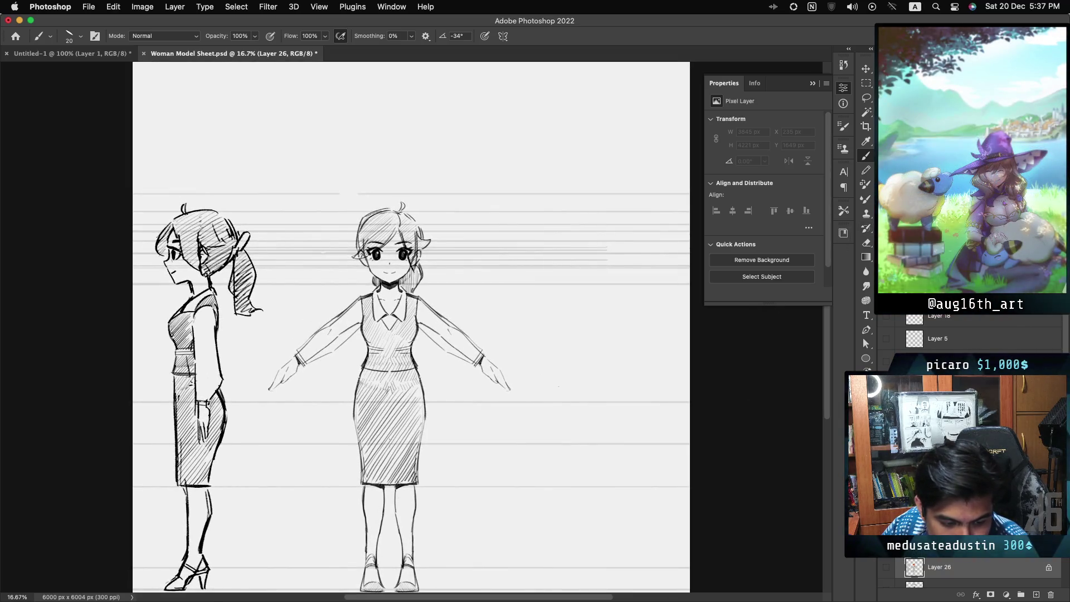
pyautogui.press('super+equal')
pyautogui.scroll(-3, 411, 328)
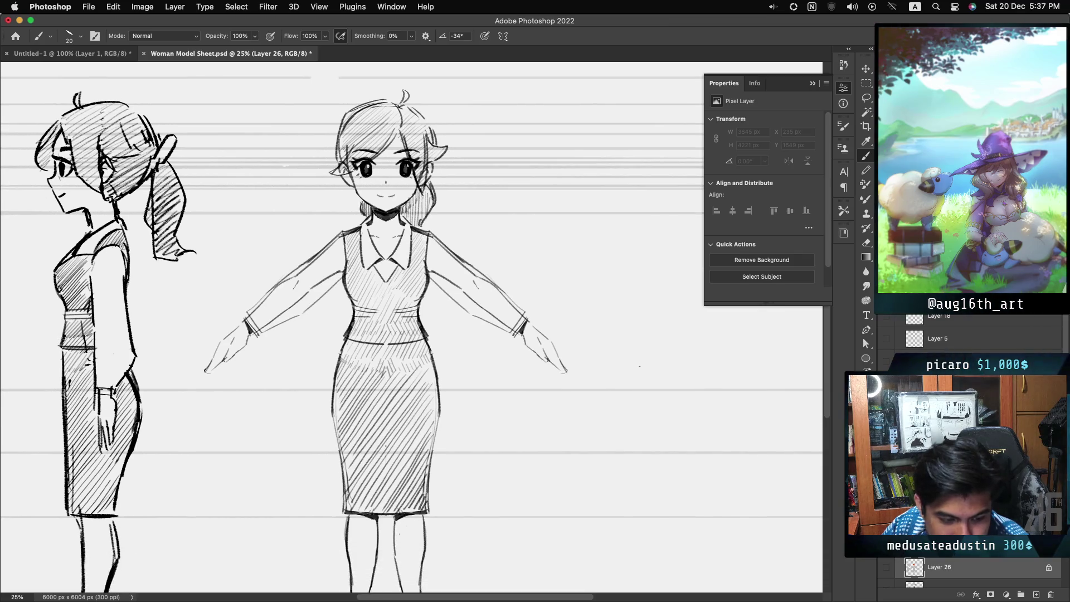
pyautogui.scroll(-5, 412, 327)
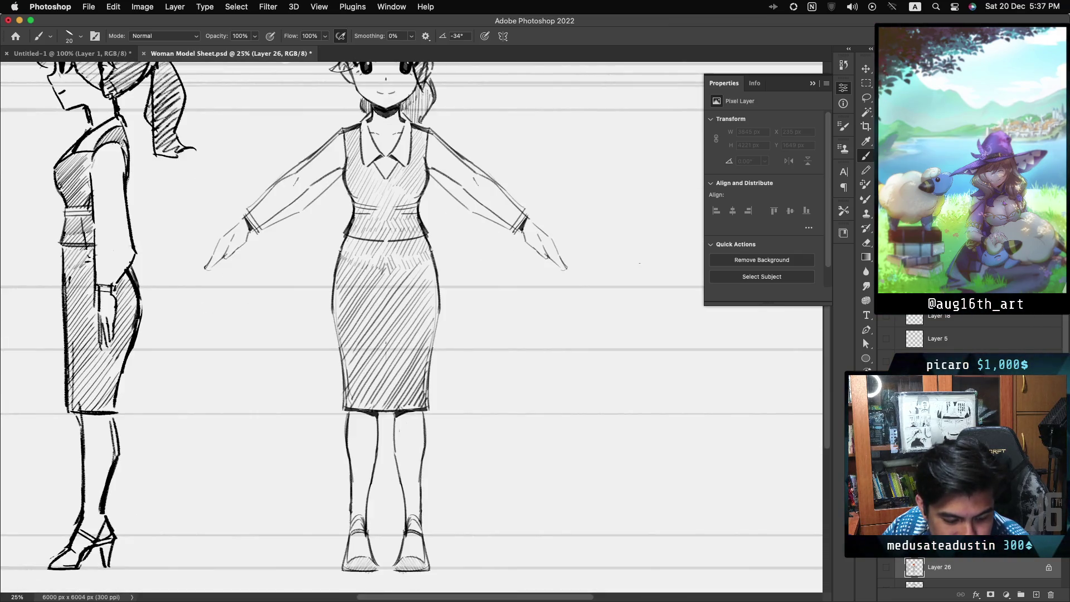
pyautogui.scroll(4, 412, 327)
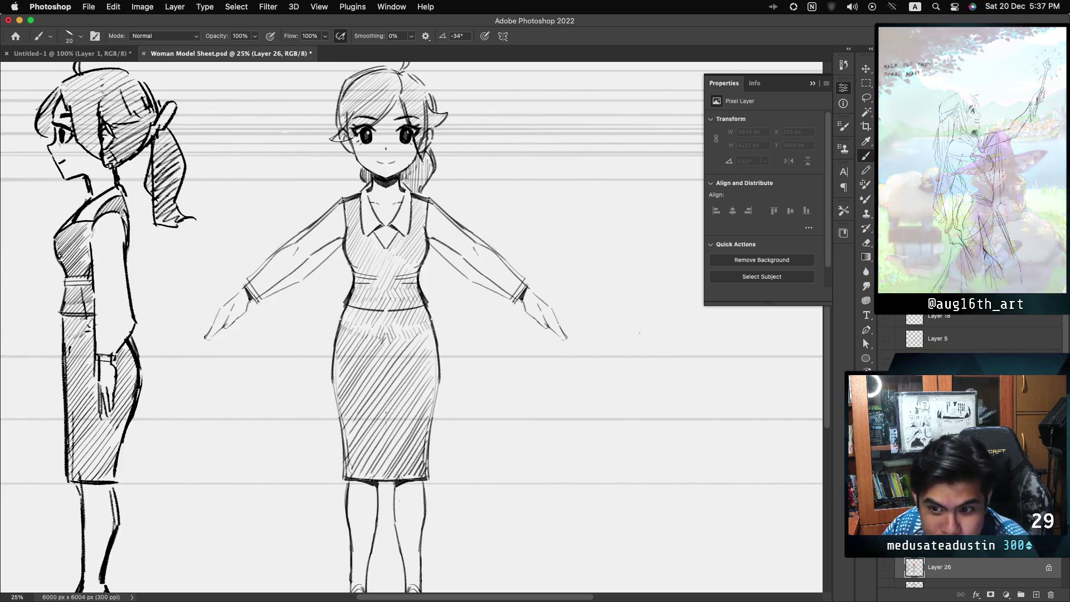
pyautogui.scroll(1, 411, 327)
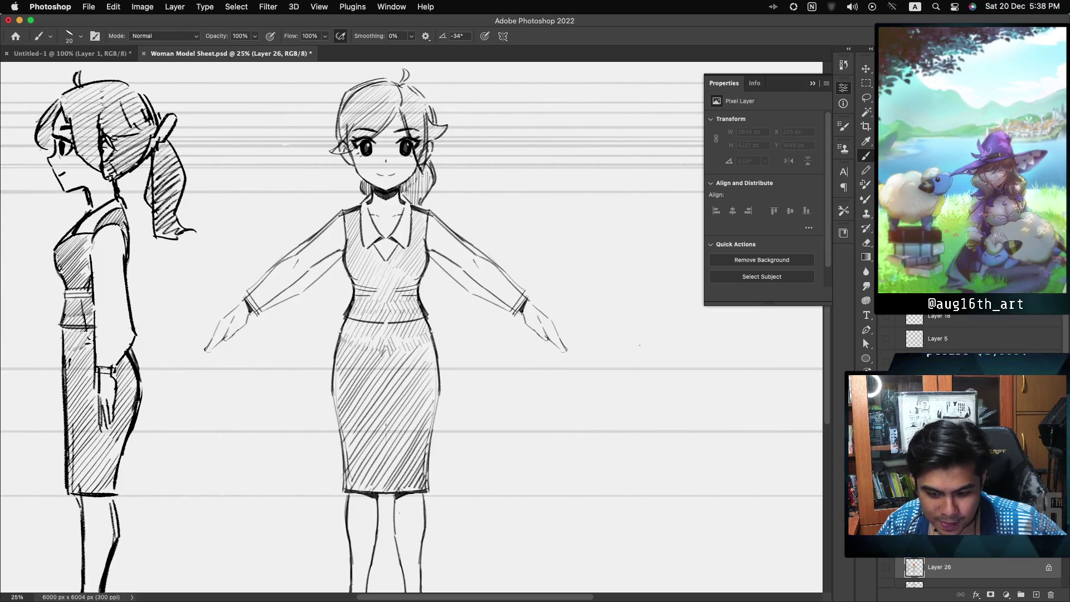
pyautogui.hotkey('ctrl', '-')
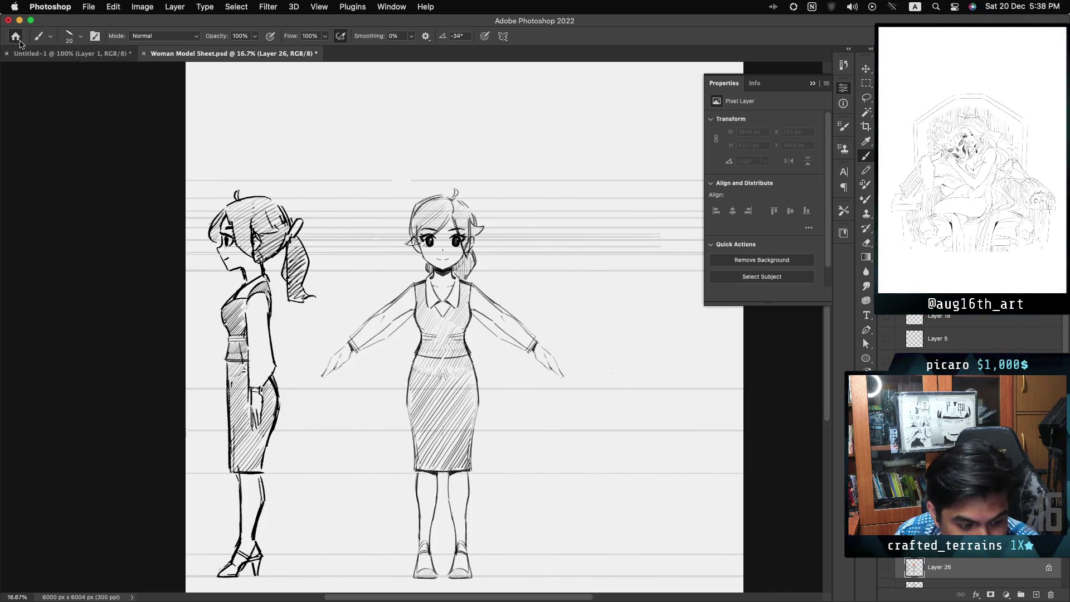
# Step: Open Man Model Sheet.psd from Recent and toggle between it and Woman Model Sheet to compare
pyautogui.click(16, 35)
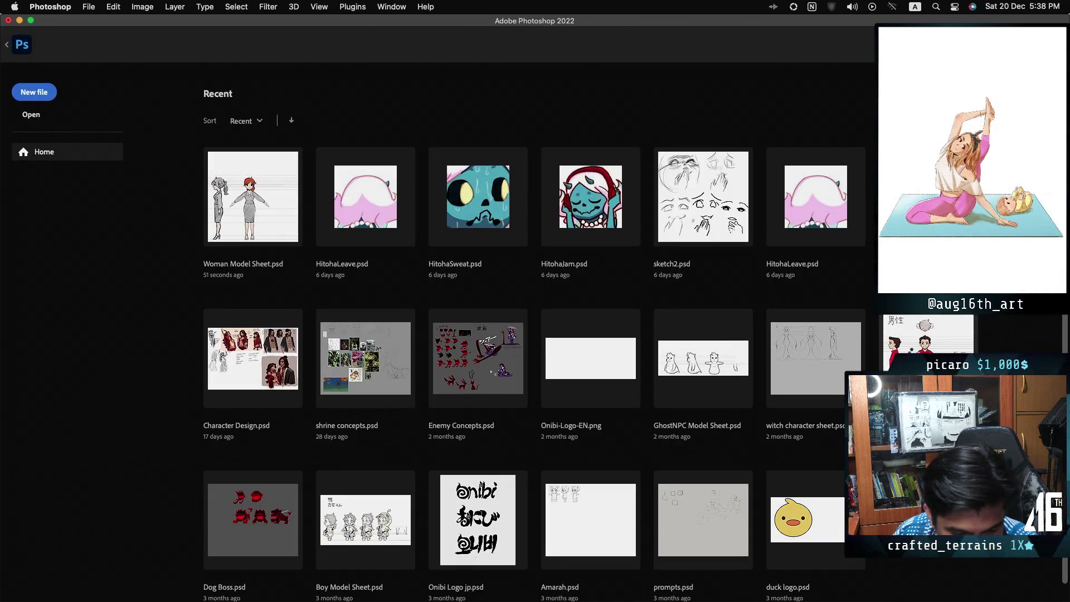
pyautogui.press('Escape')
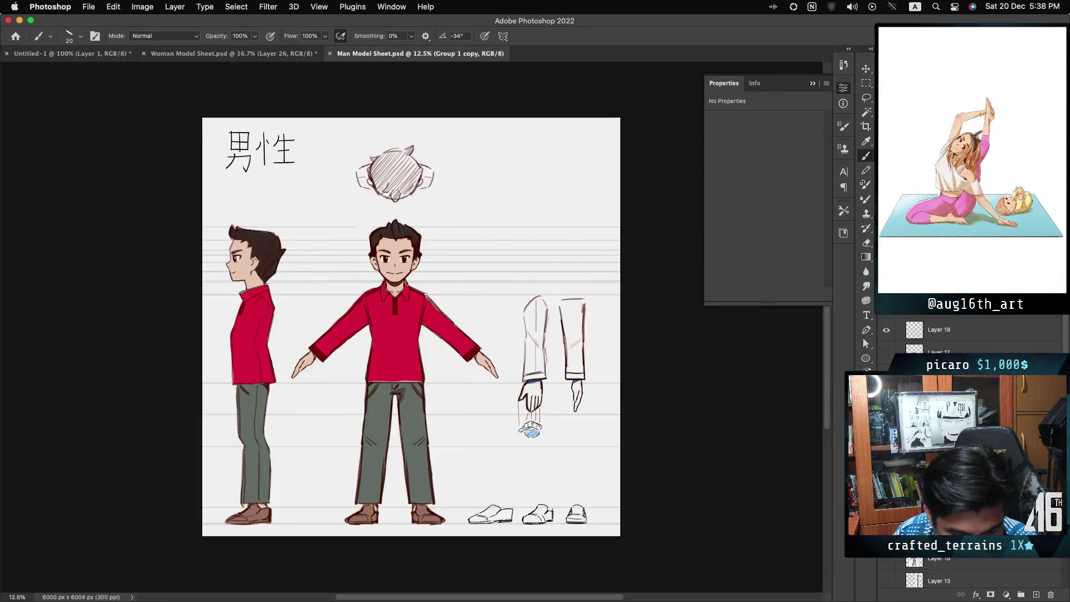
pyautogui.click(289, 54)
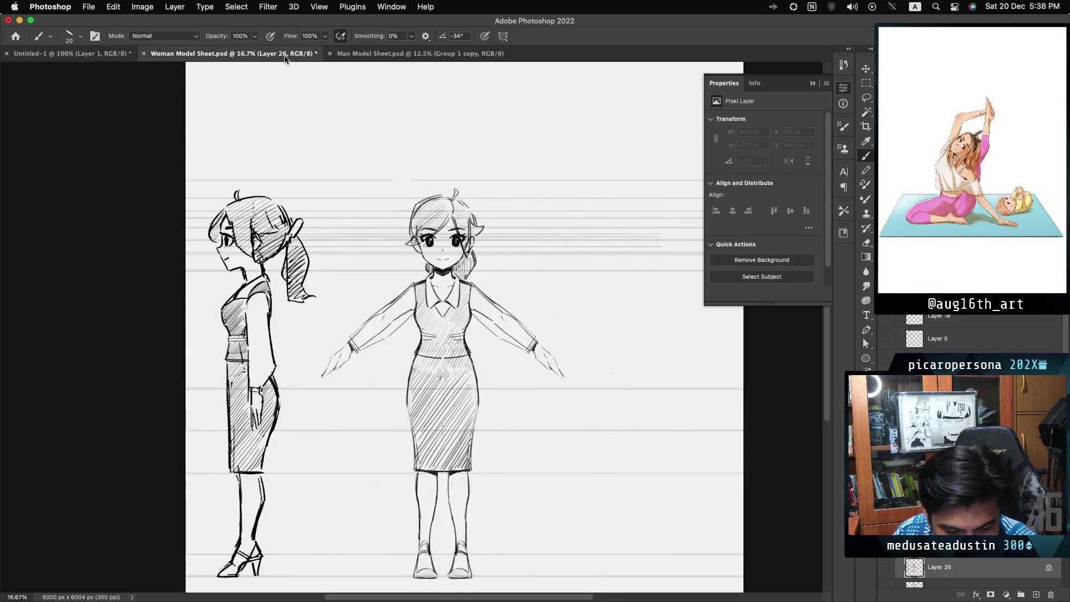
pyautogui.click(396, 57)
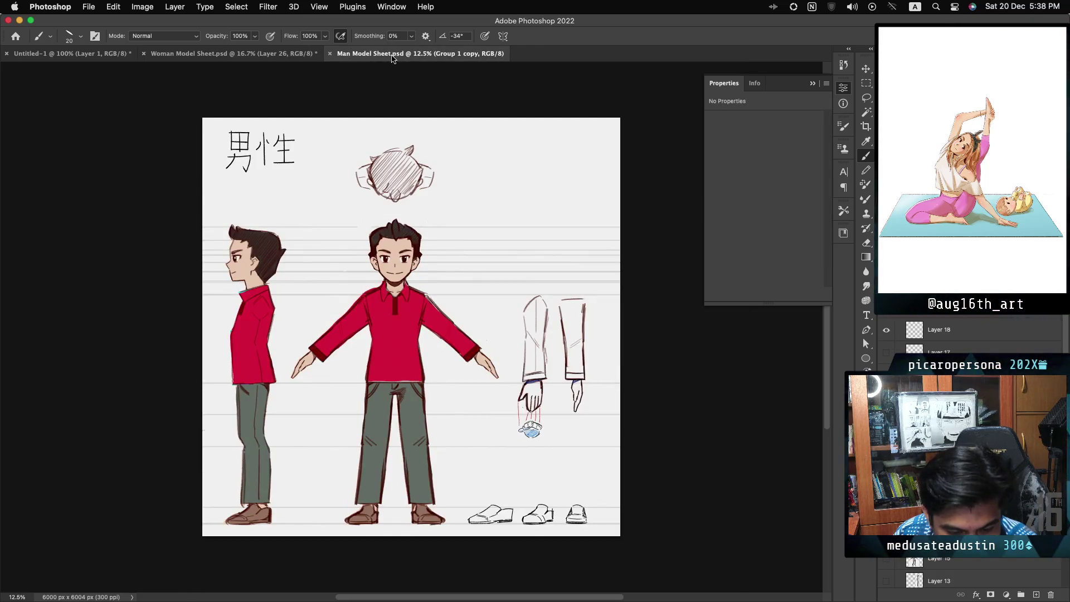
pyautogui.click(227, 56)
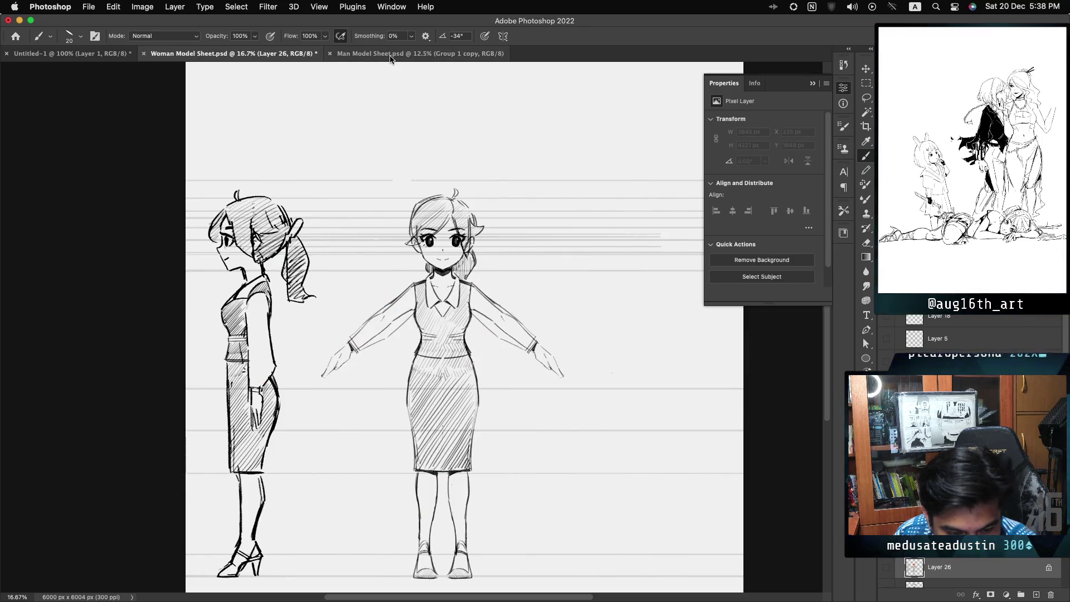
pyautogui.click(396, 56)
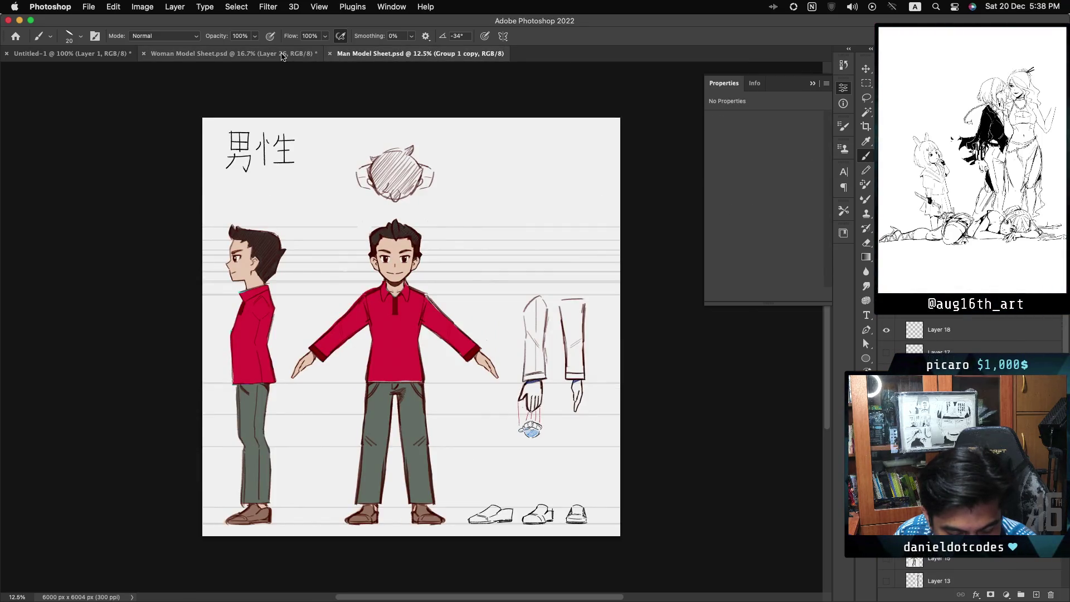
pyautogui.click(297, 57)
pyautogui.click(344, 59)
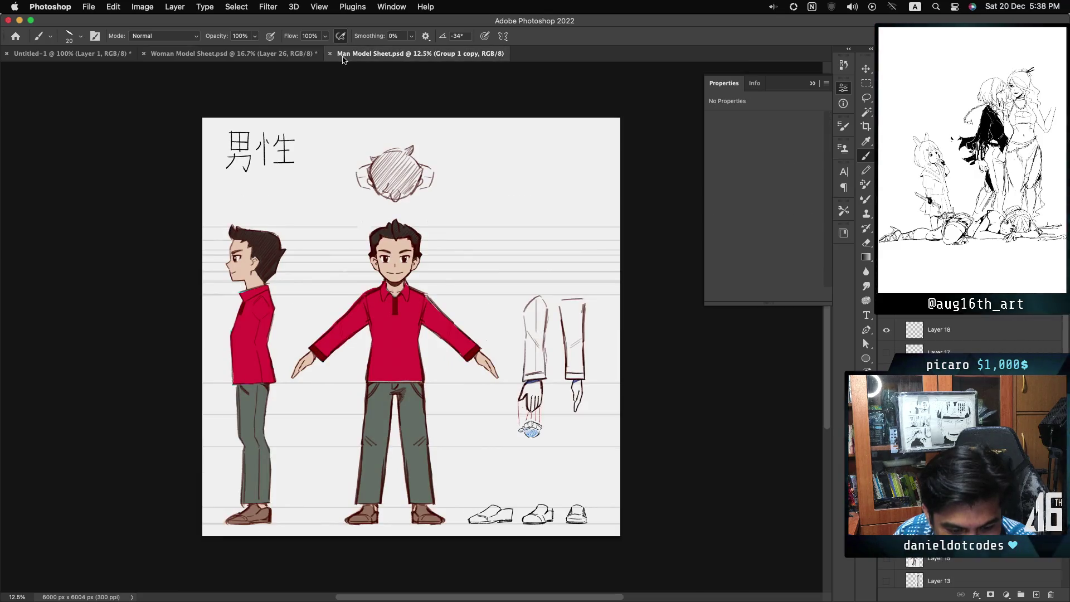
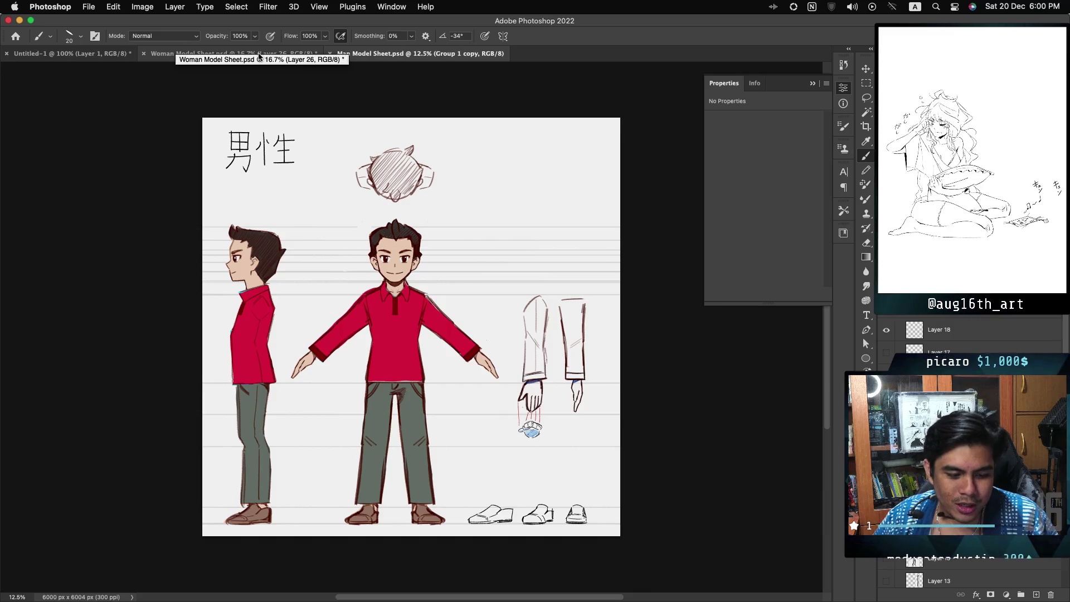
# Step: Switch to the Woman Model Sheet.psd document tab
pyautogui.click(259, 54)
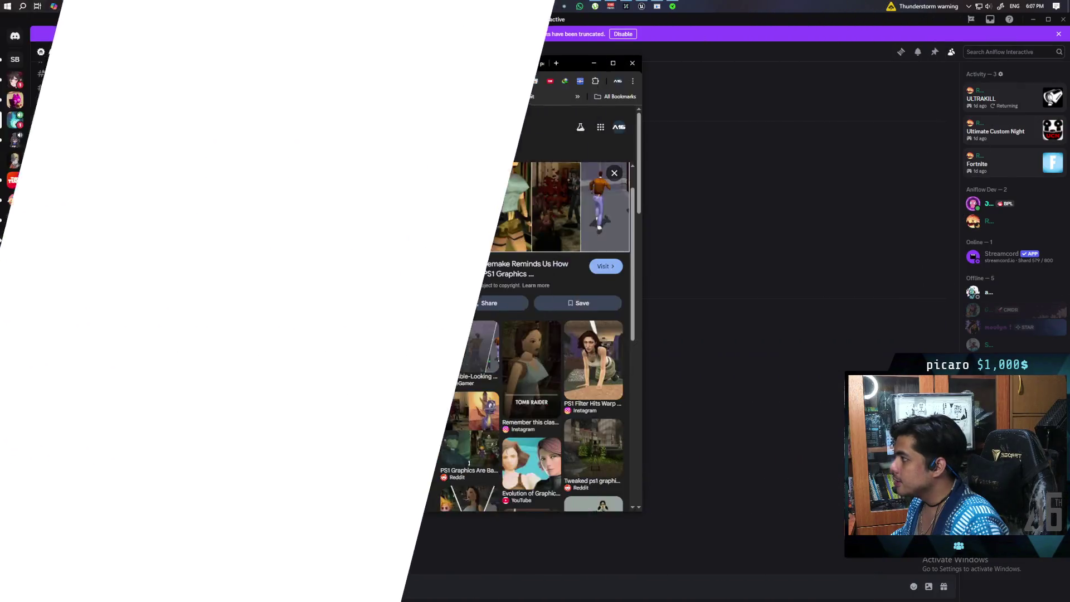
# Step: Move from the 'yandere simulator' results to the 'peak game character' image results, scrolled to the top
pyautogui.scroll(3, 453, 200)
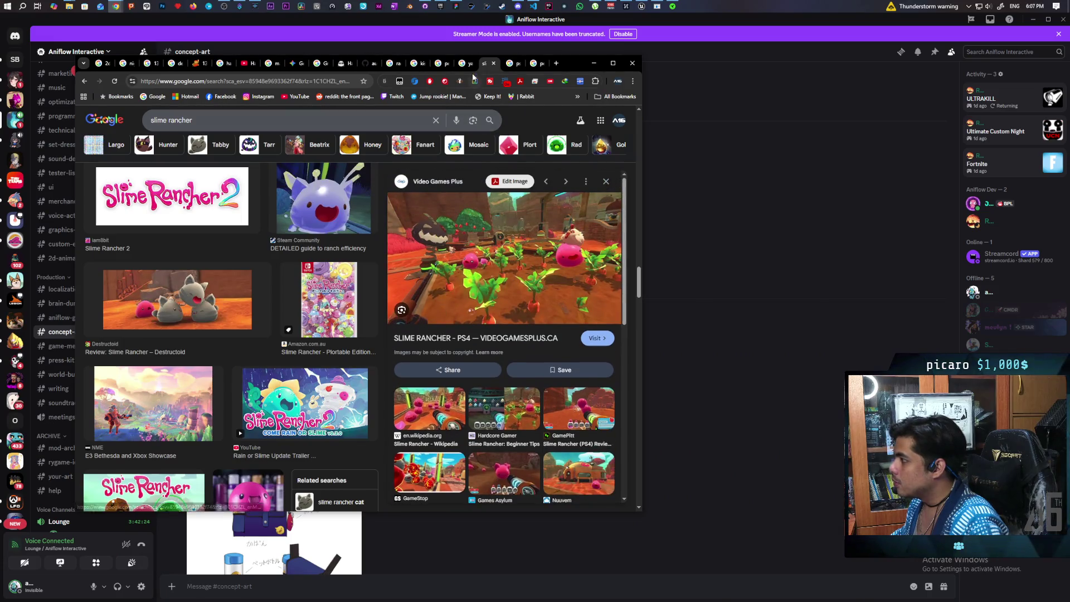
pyautogui.click(463, 63)
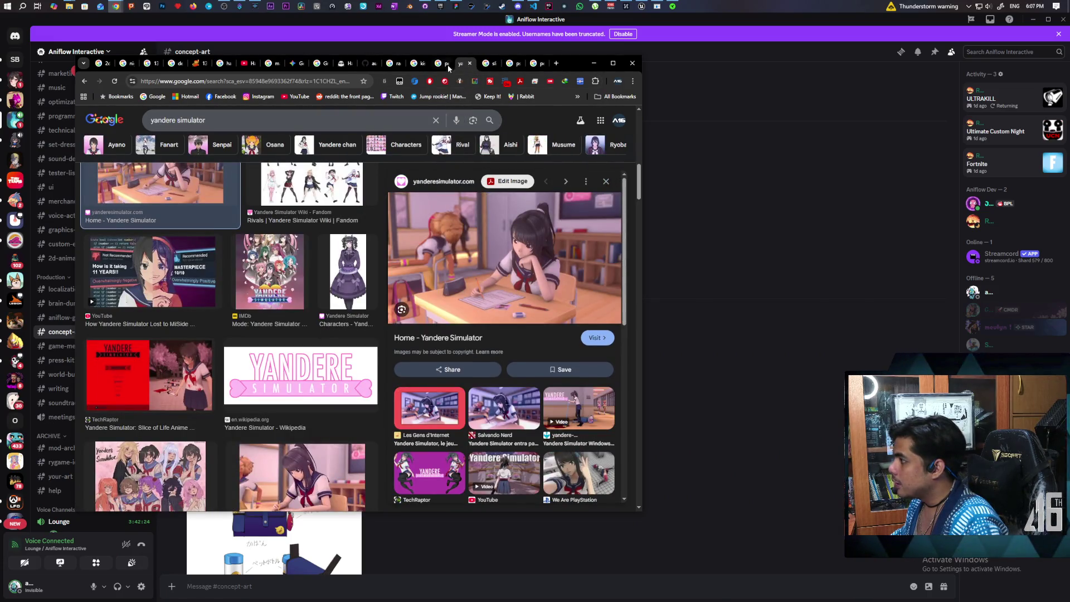
pyautogui.click(449, 65)
pyautogui.scroll(3, 431, 298)
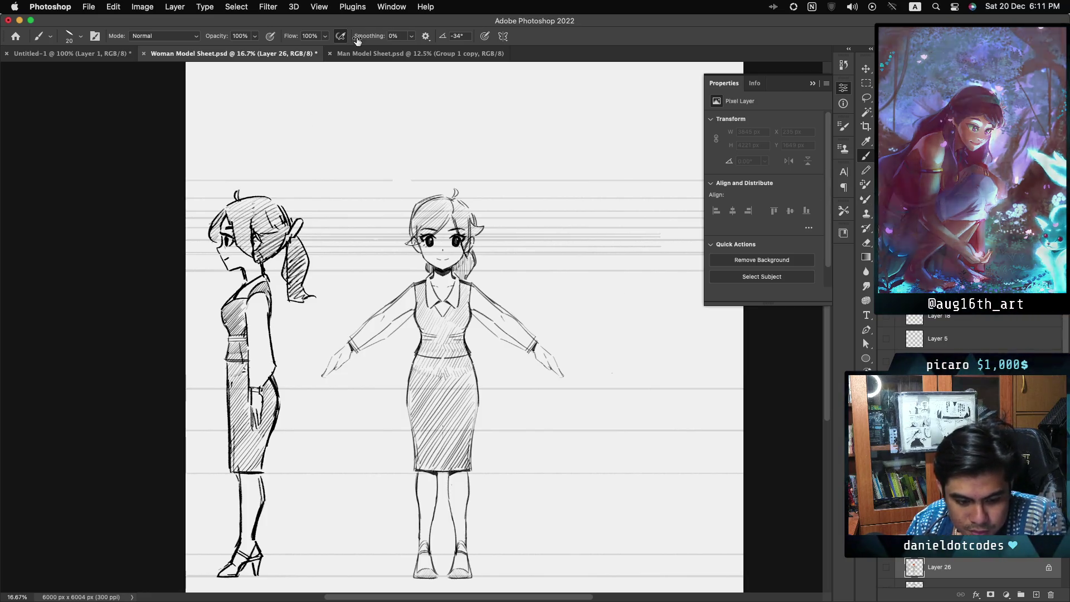
# Step: Flip repeatedly between the coloured Man Model Sheet and the Woman Model Sheet sketch to compare them
pyautogui.click(374, 54)
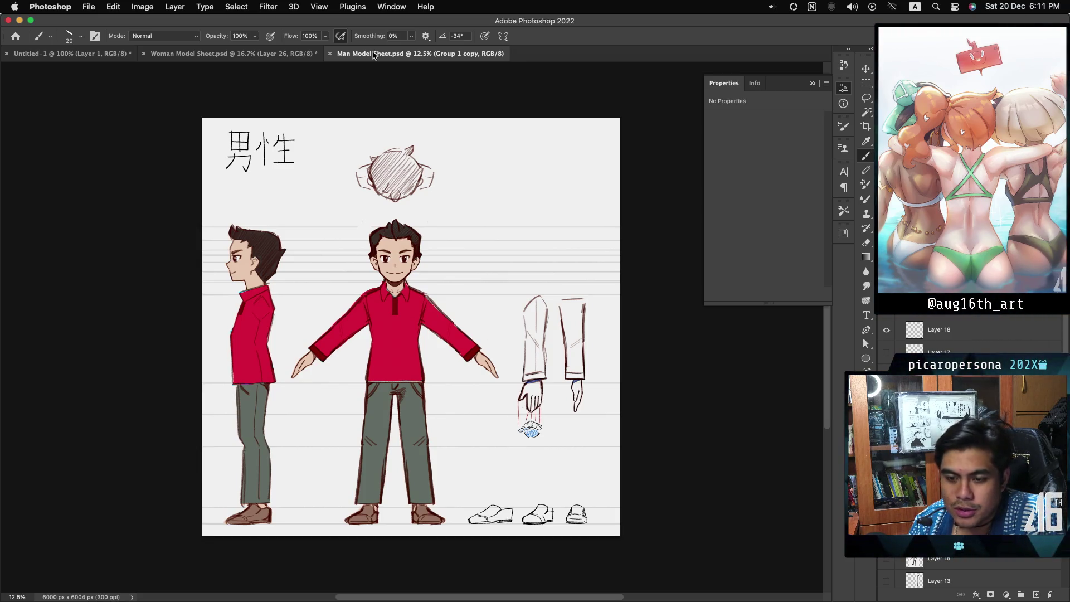
pyautogui.click(250, 54)
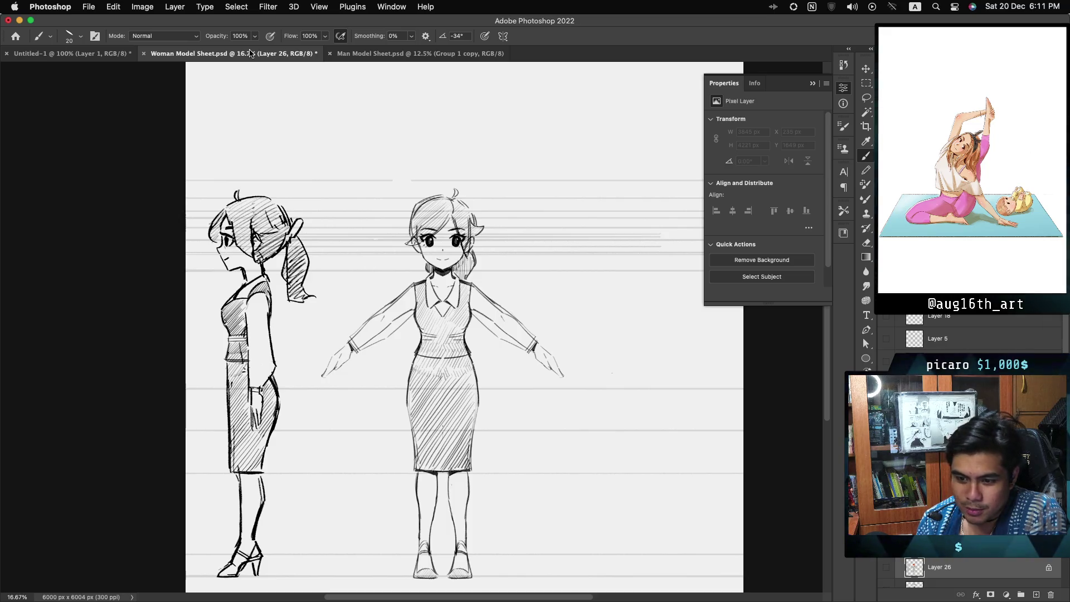
pyautogui.click(410, 55)
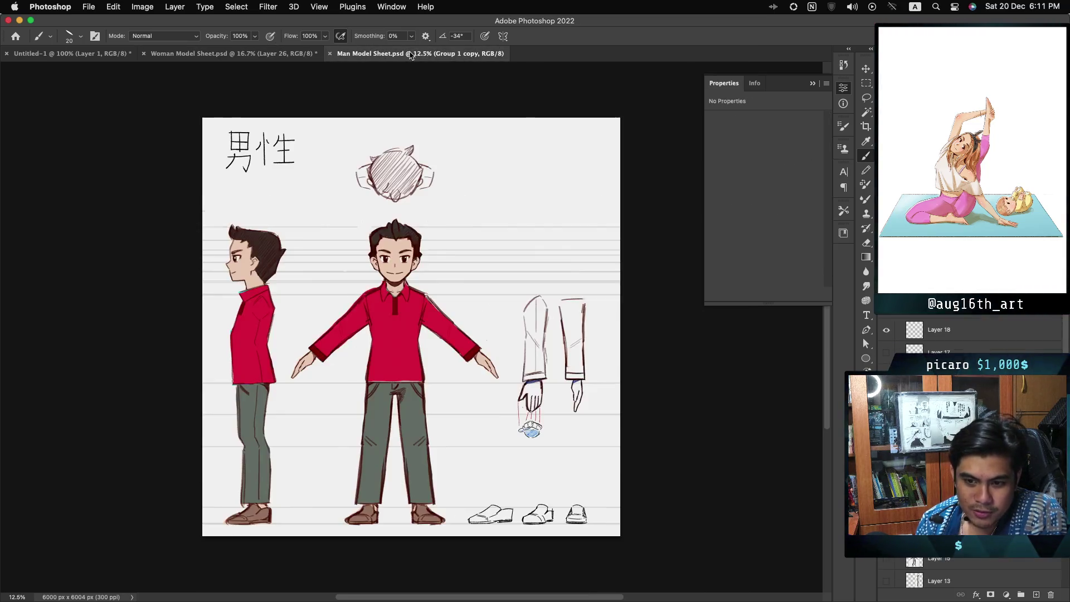
pyautogui.click(270, 51)
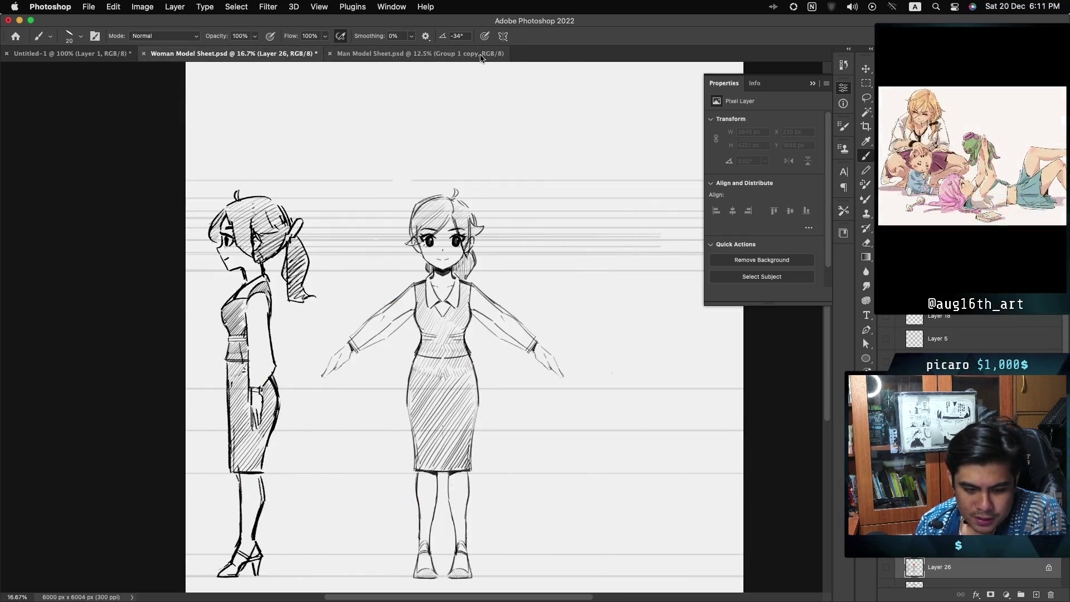
pyautogui.click(390, 54)
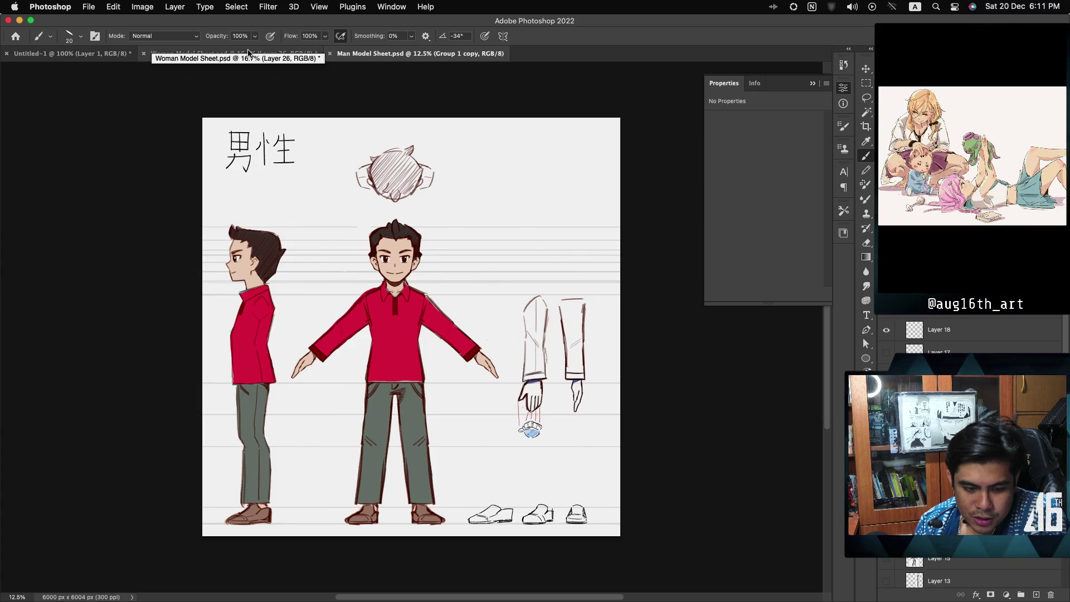
pyautogui.click(250, 54)
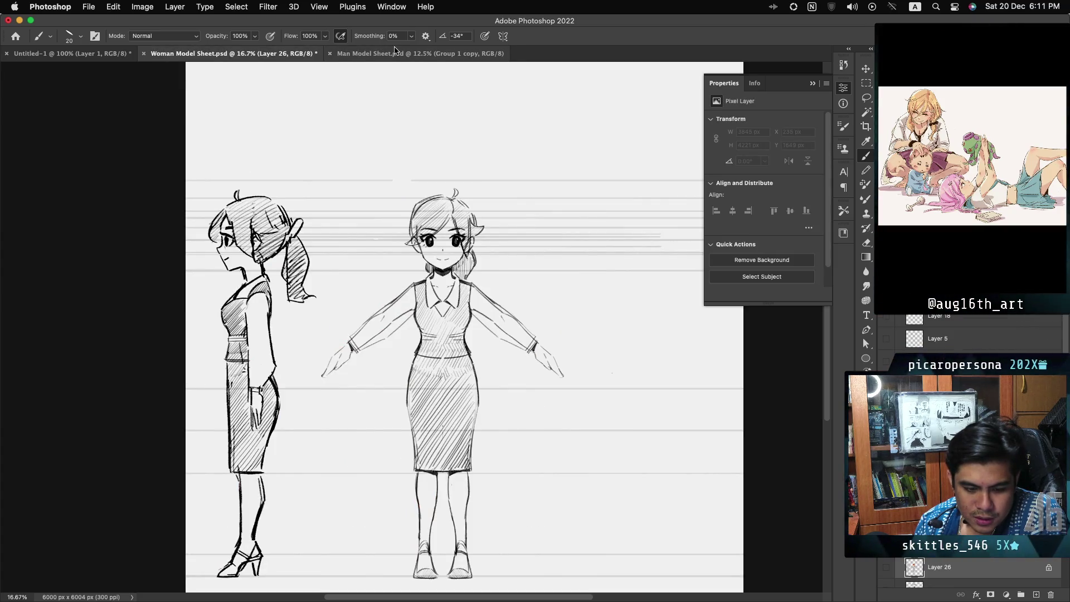
pyautogui.click(380, 54)
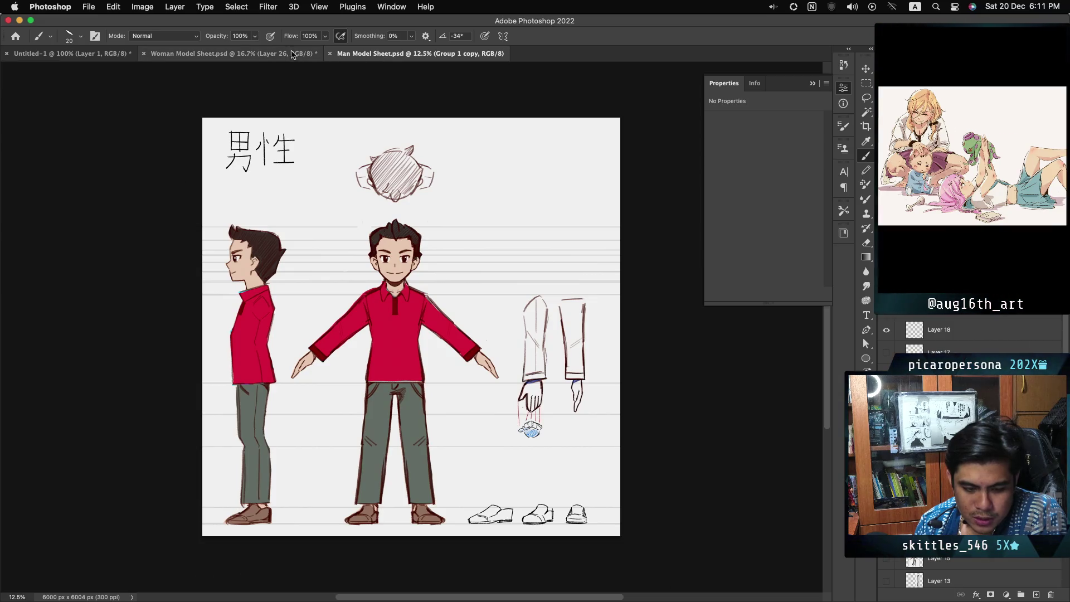
pyautogui.click(260, 54)
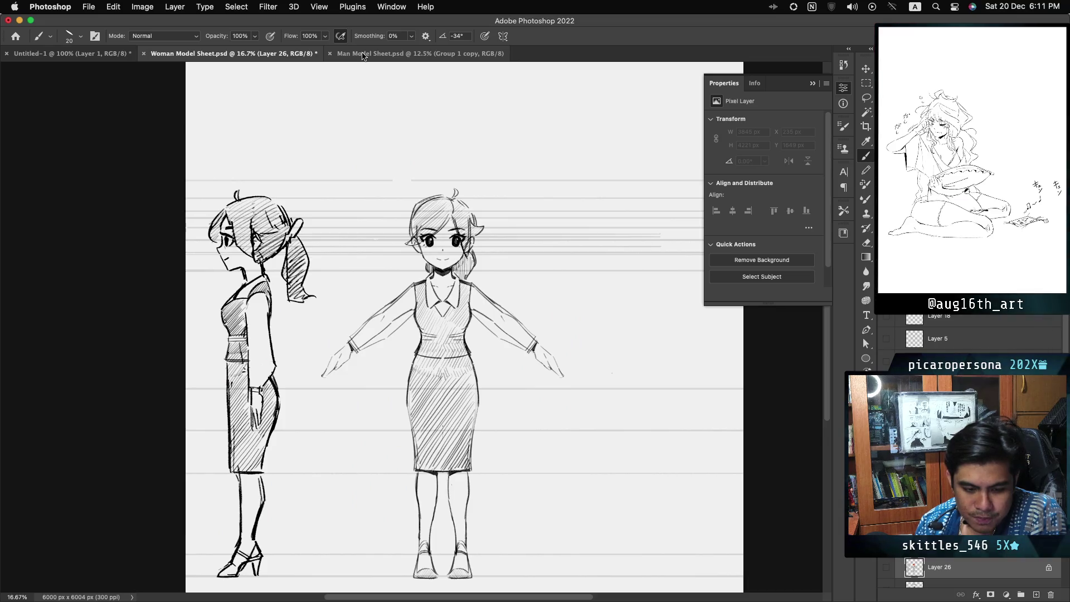
pyautogui.click(362, 54)
pyautogui.click(295, 54)
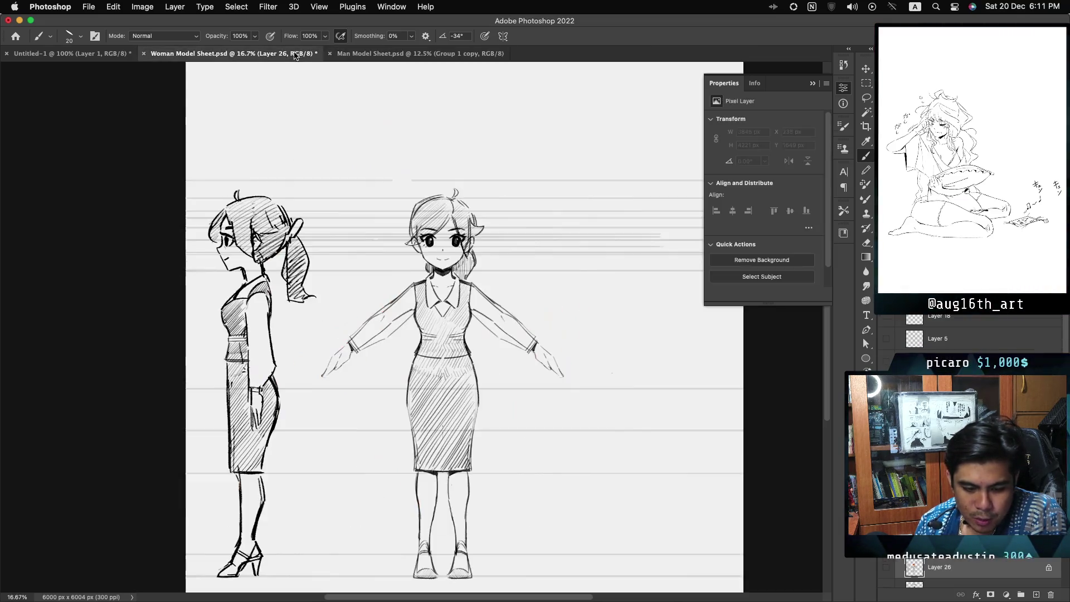
pyautogui.click(410, 57)
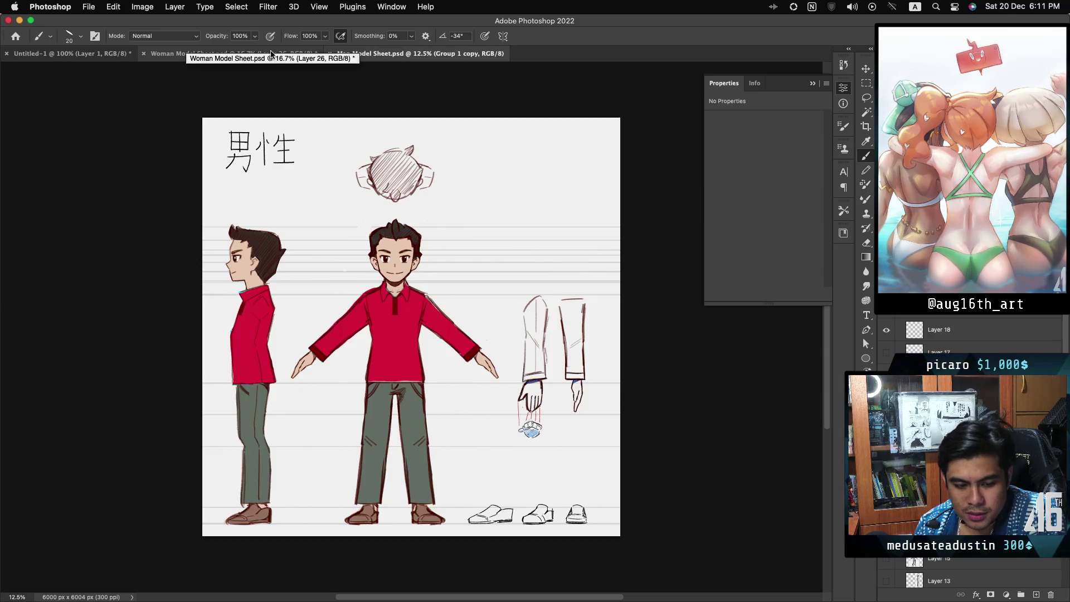
pyautogui.click(271, 54)
pyautogui.click(401, 53)
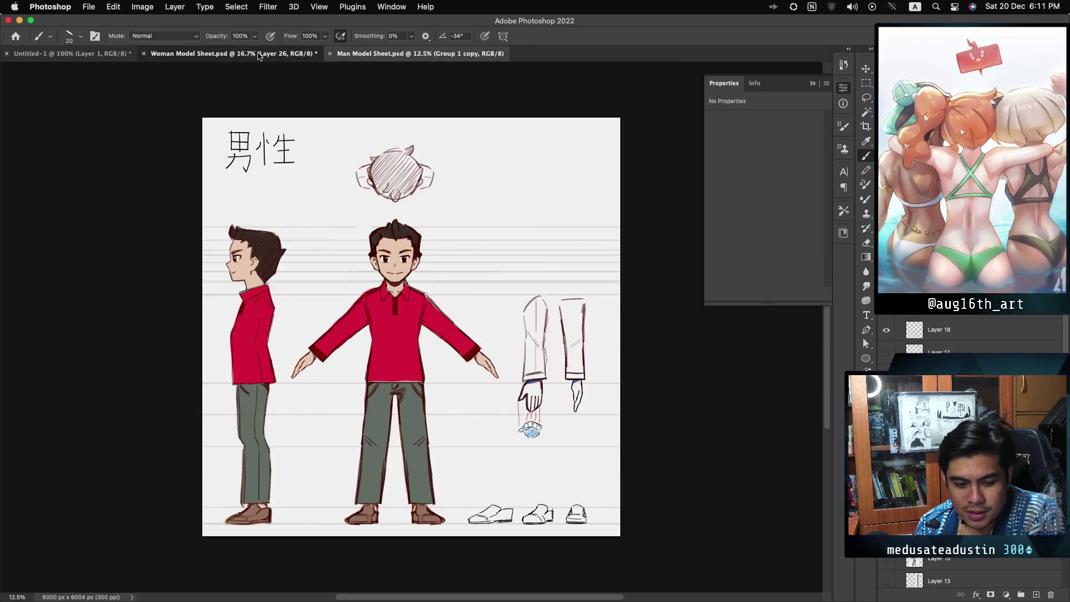
pyautogui.click(306, 54)
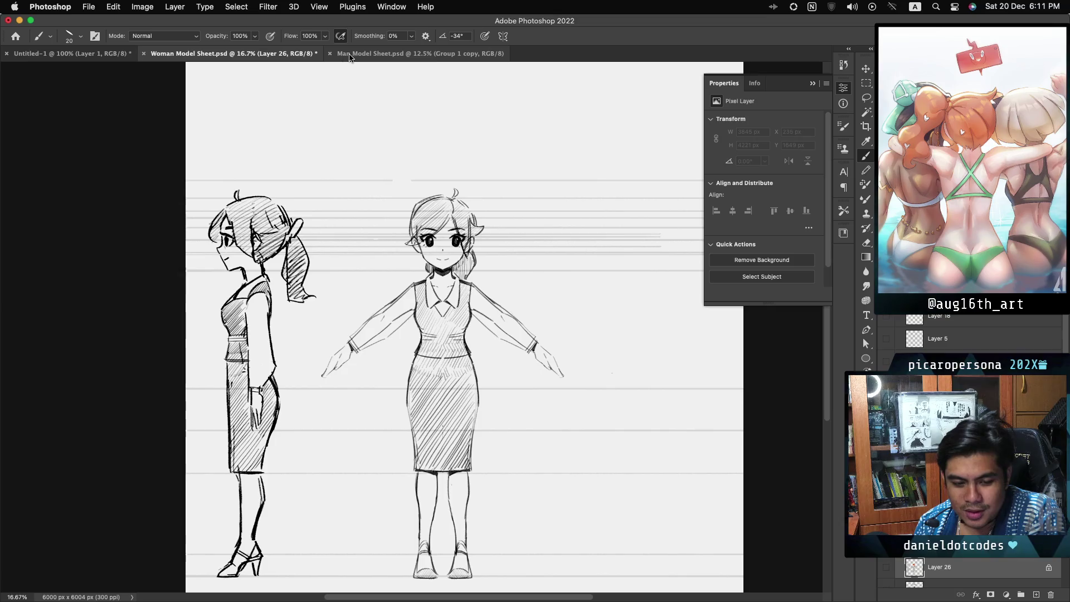
pyautogui.click(350, 56)
pyautogui.click(240, 55)
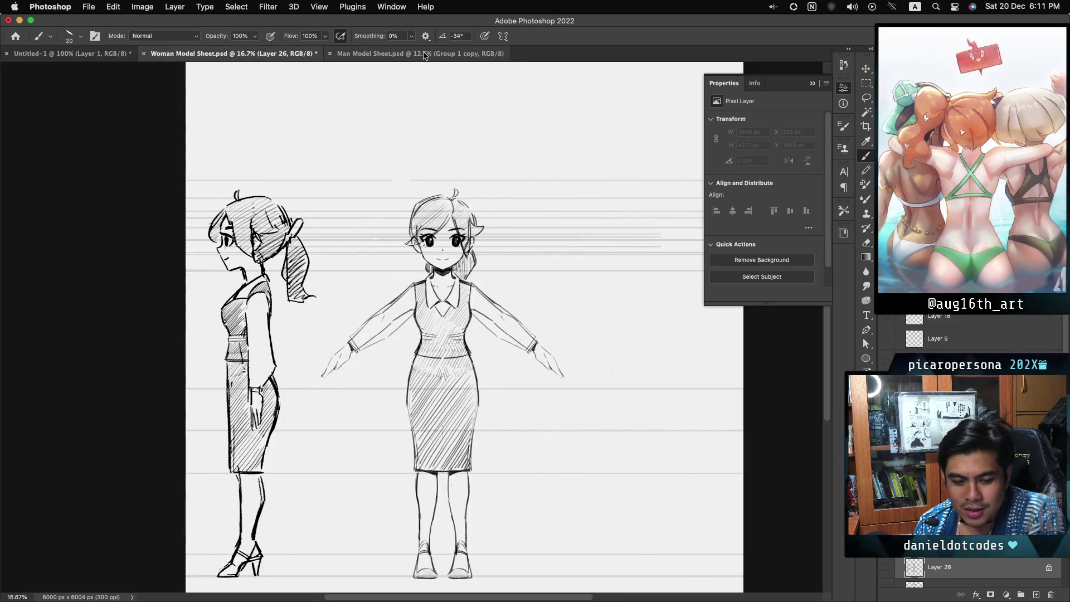
pyautogui.click(425, 53)
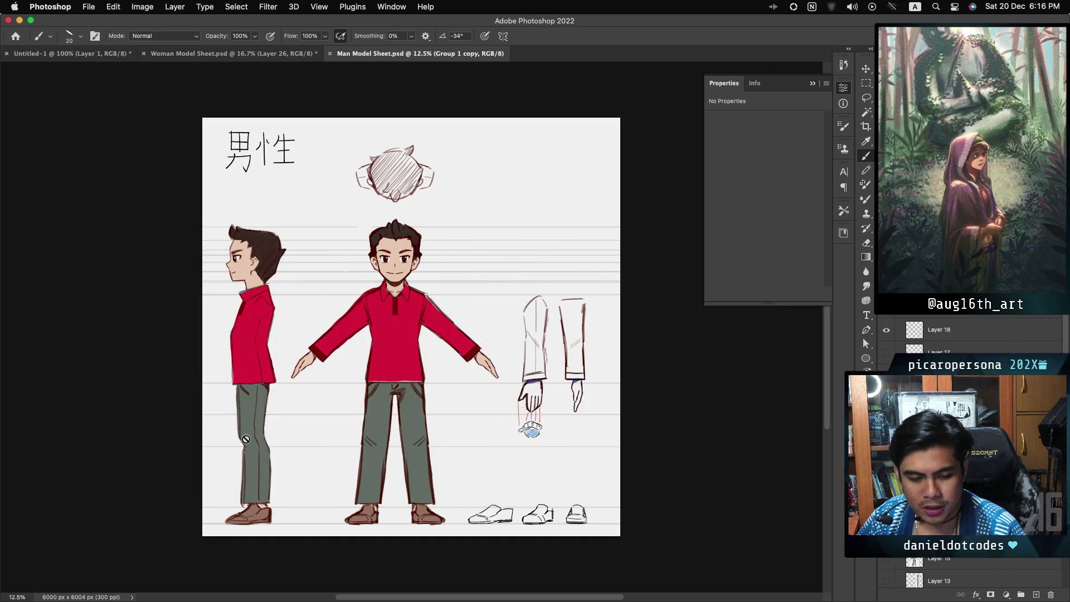
# Step: Toggle between the Woman Model Sheet and Man Model Sheet documents several more times to compare designs
pyautogui.click(278, 56)
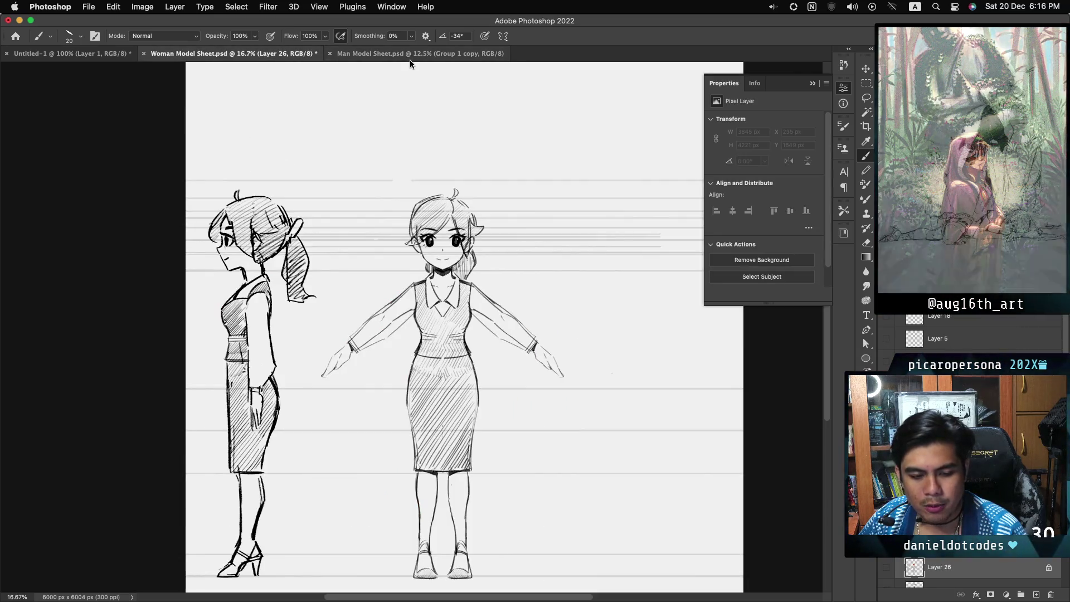
pyautogui.click(403, 56)
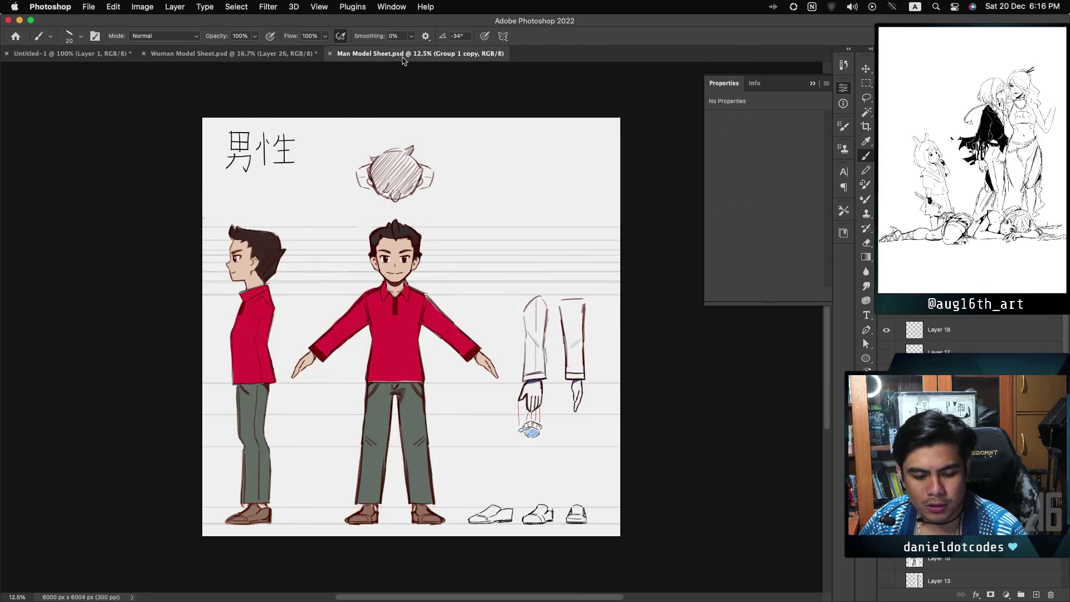
pyautogui.click(289, 56)
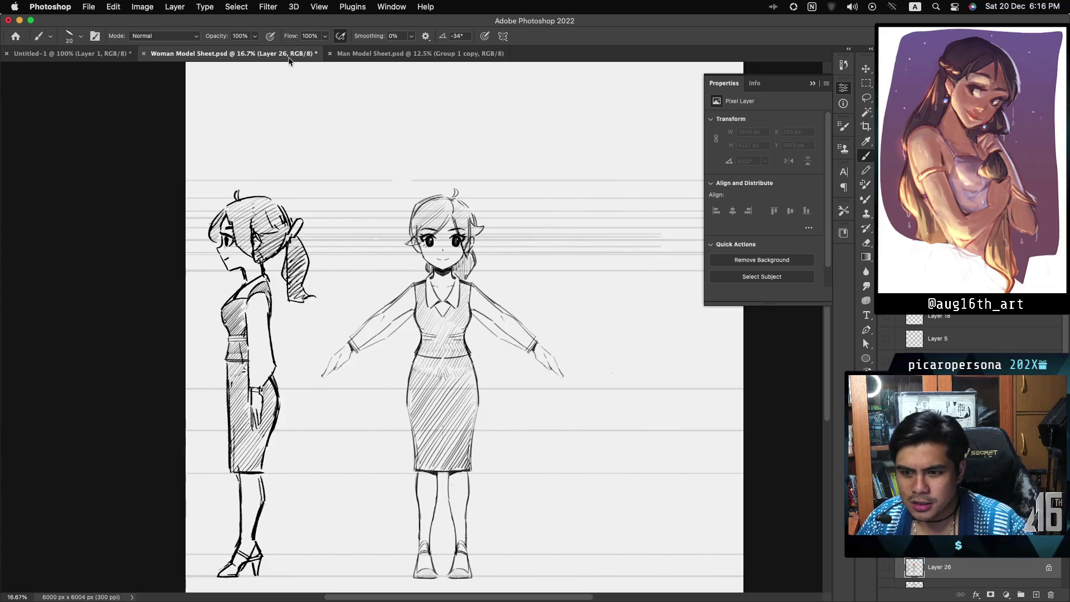
pyautogui.click(344, 55)
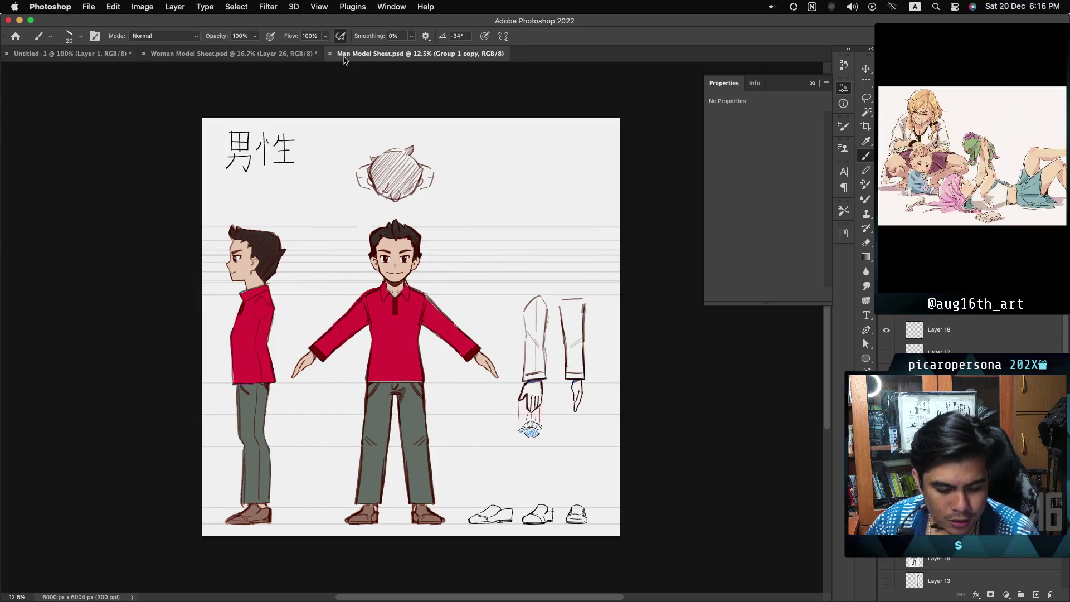
pyautogui.click(282, 56)
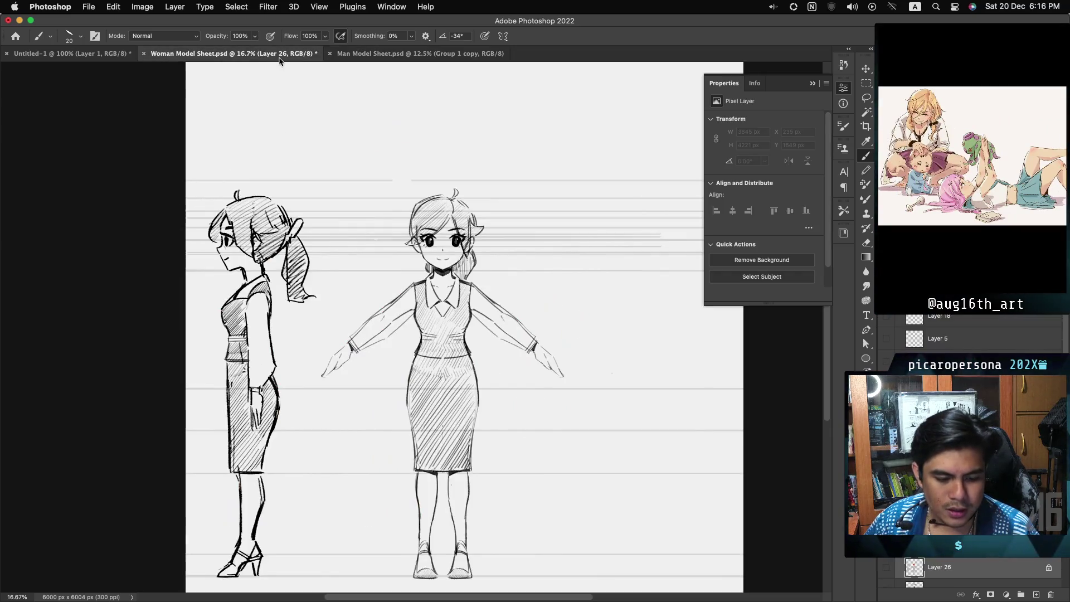
pyautogui.click(350, 56)
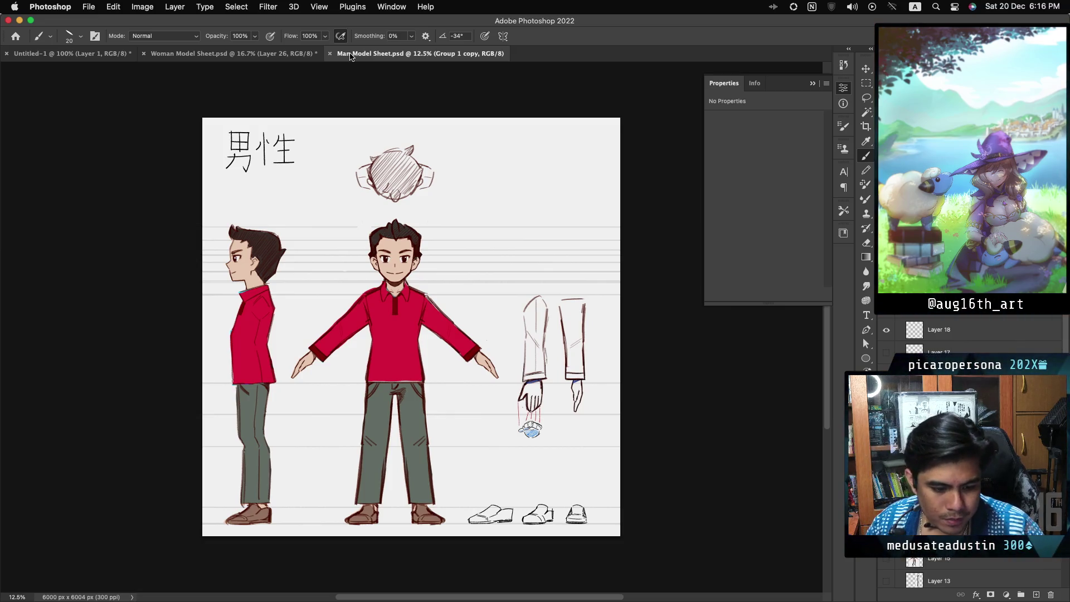
pyautogui.click(286, 54)
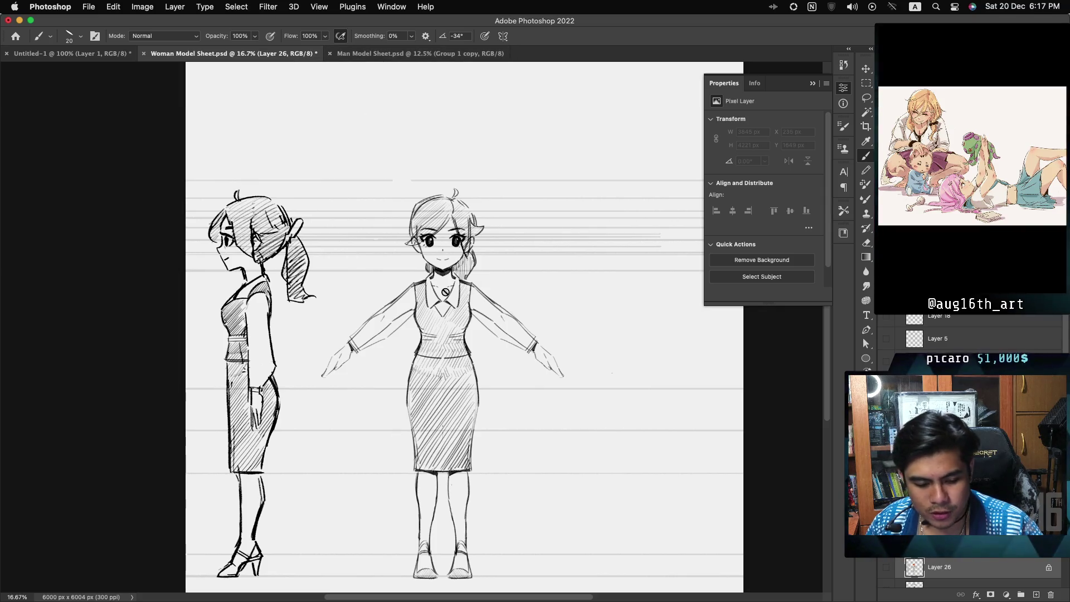
pyautogui.click(392, 56)
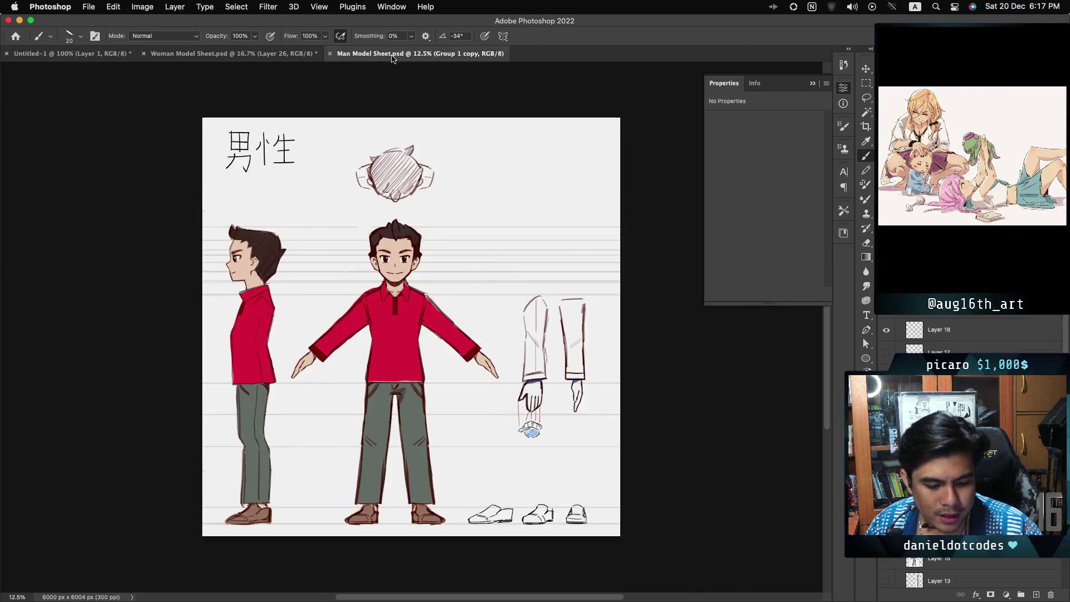
# Step: Make Woman Model Sheet.psd the active document again
pyautogui.click(257, 54)
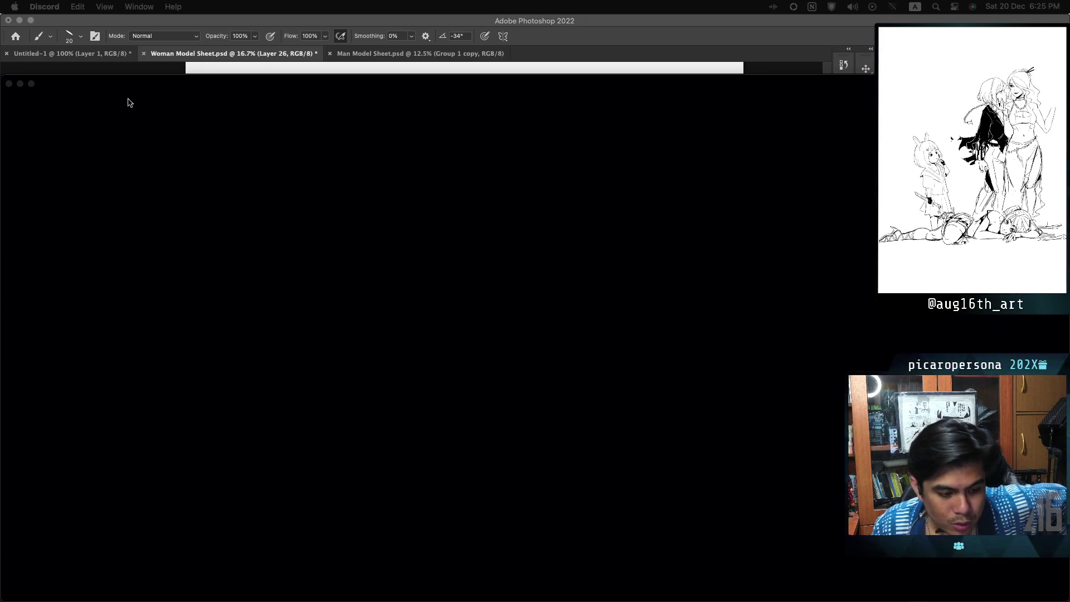
pyautogui.click(69, 85)
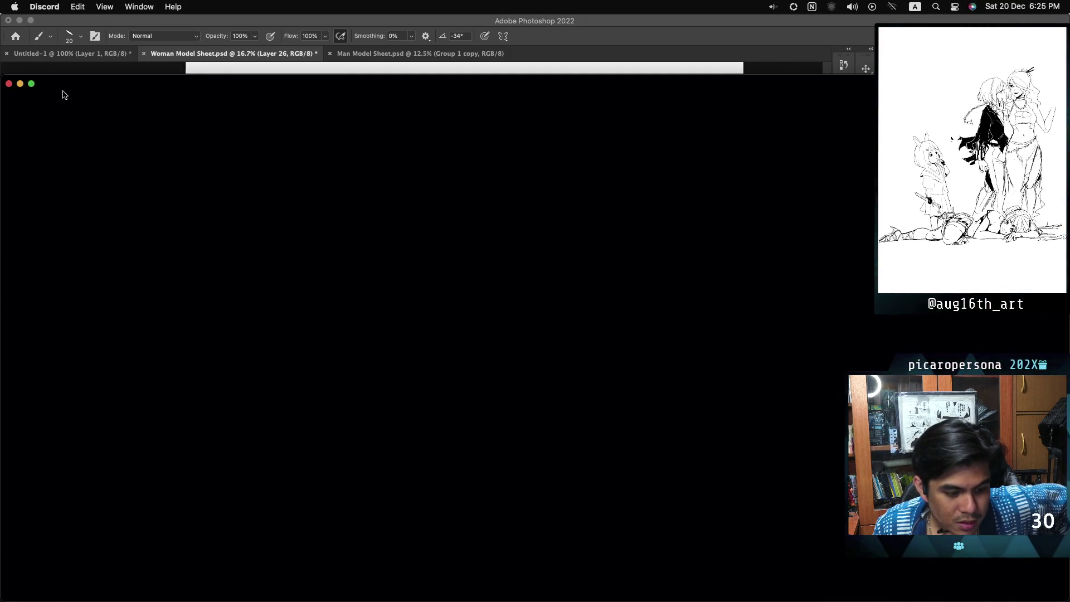
pyautogui.click(47, 10)
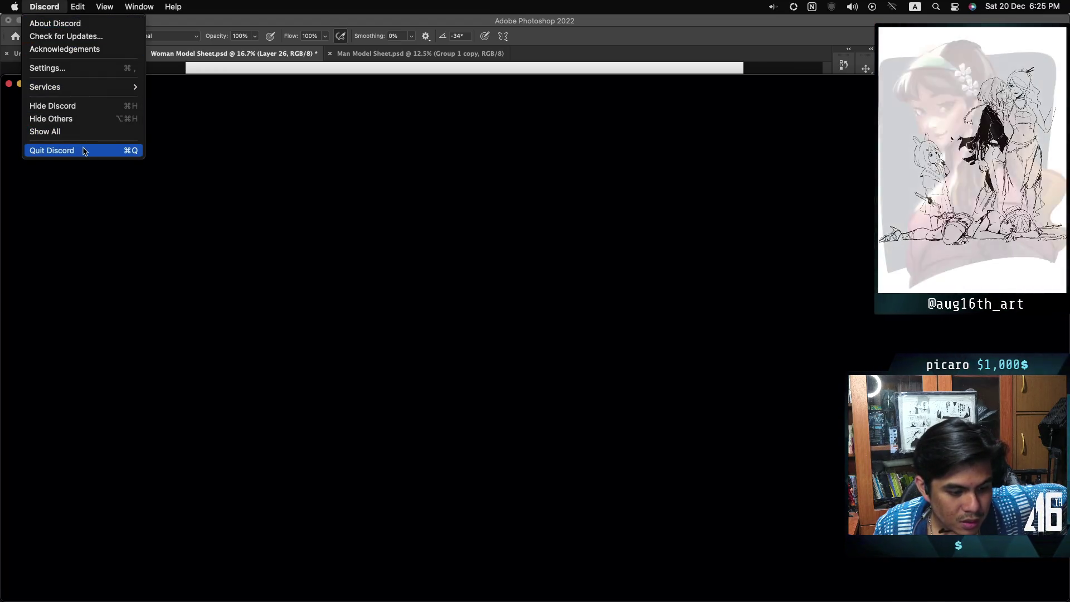
pyautogui.click(71, 38)
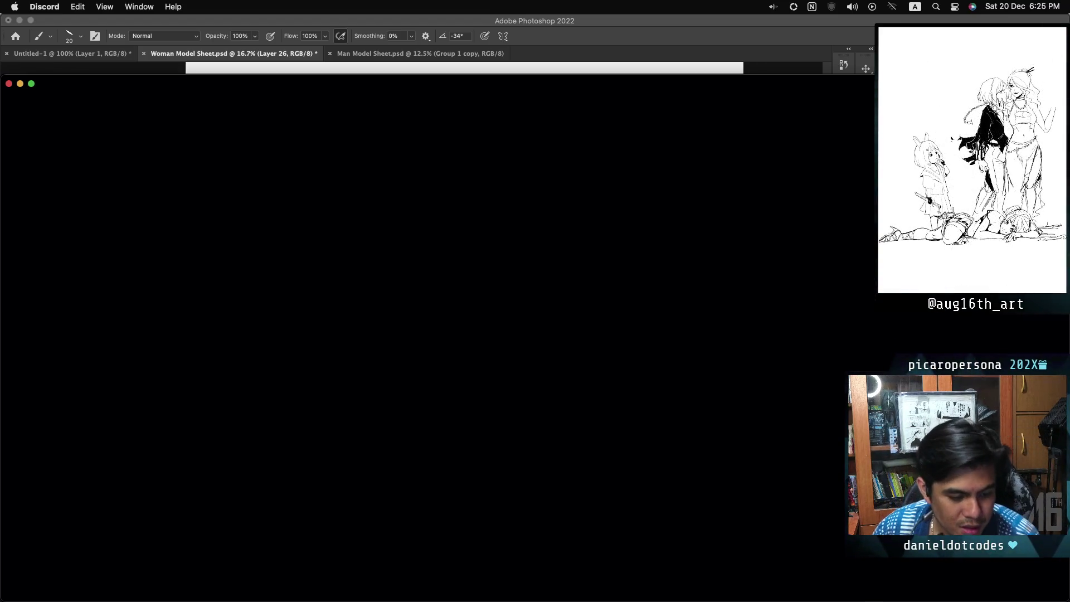
pyautogui.click(20, 84)
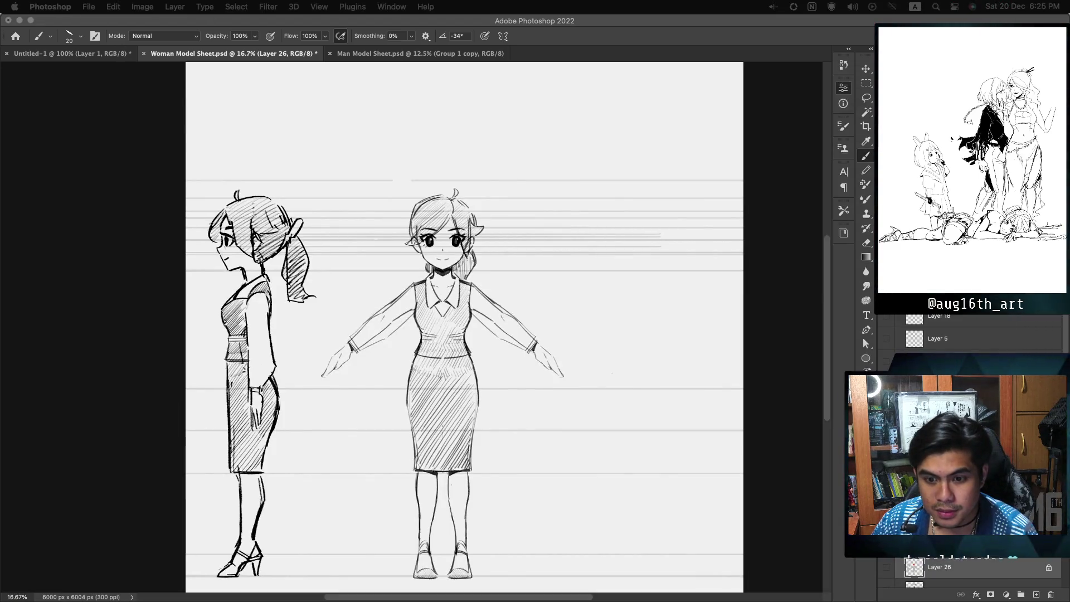
# Step: Cmd+Tab between Discord and the Photoshop model sheet, then open the friend's direct-message conversation
pyautogui.press('super+Tab')
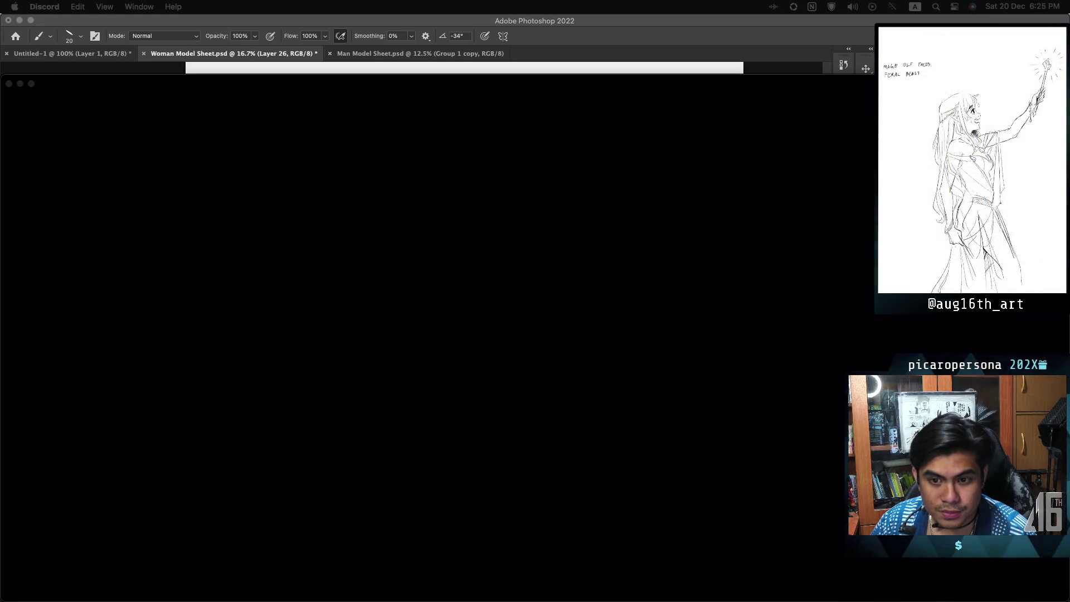
pyautogui.press('super+Tab')
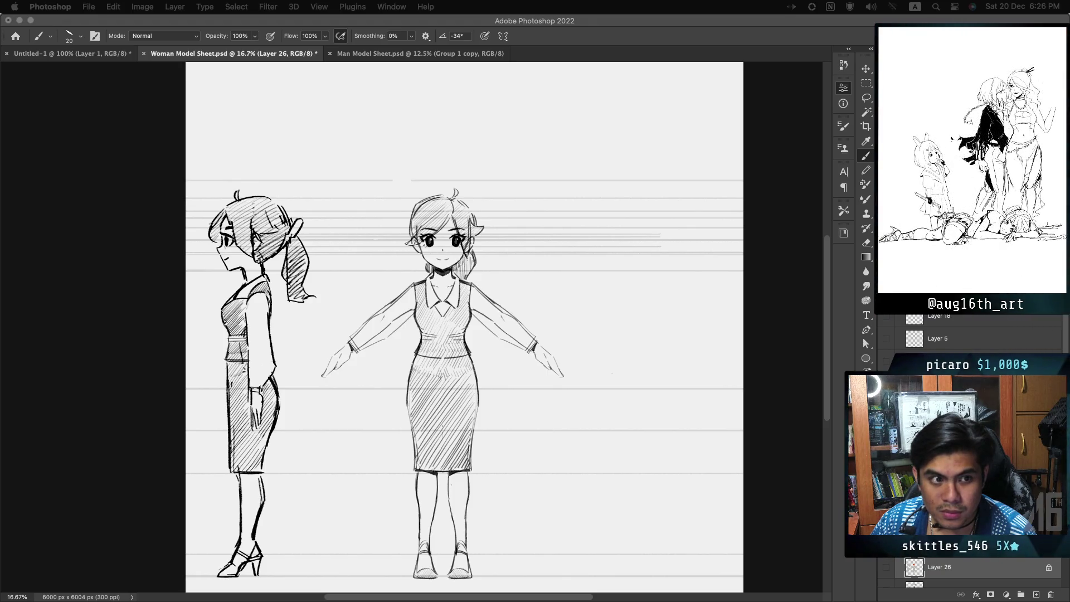
pyautogui.press('super+Tab')
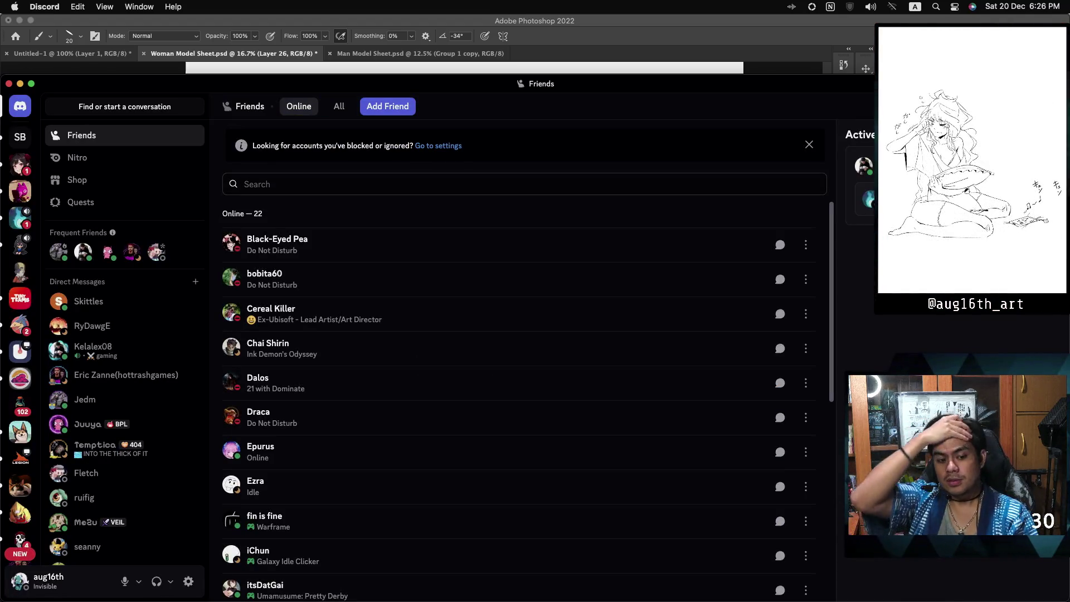
pyautogui.click(111, 301)
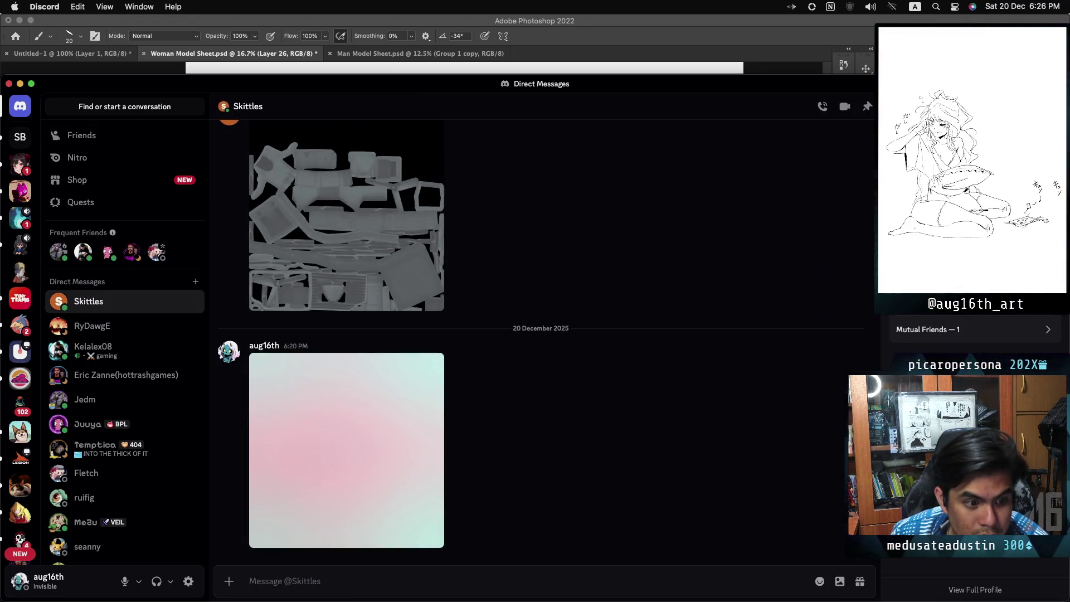
# Step: Send Woman-Model-Sheet.png in the direct message, then minimize Discord
pyautogui.moveTo(474, 600)
pyautogui.mouseDown()
pyautogui.moveTo(471, 535)
pyautogui.moveTo(477, 565)
pyautogui.mouseUp()
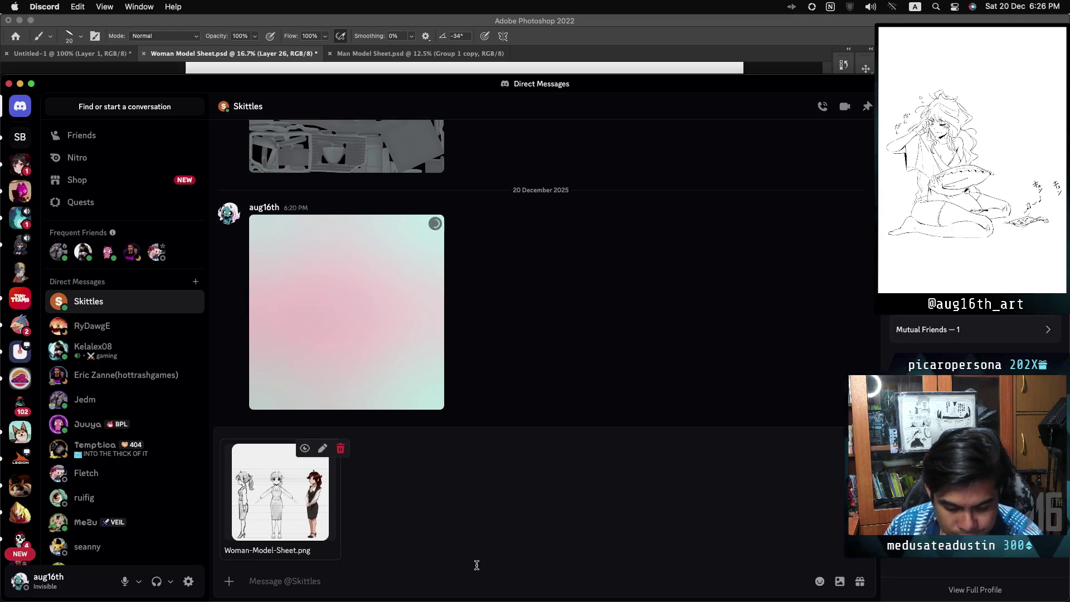
pyautogui.press('Return')
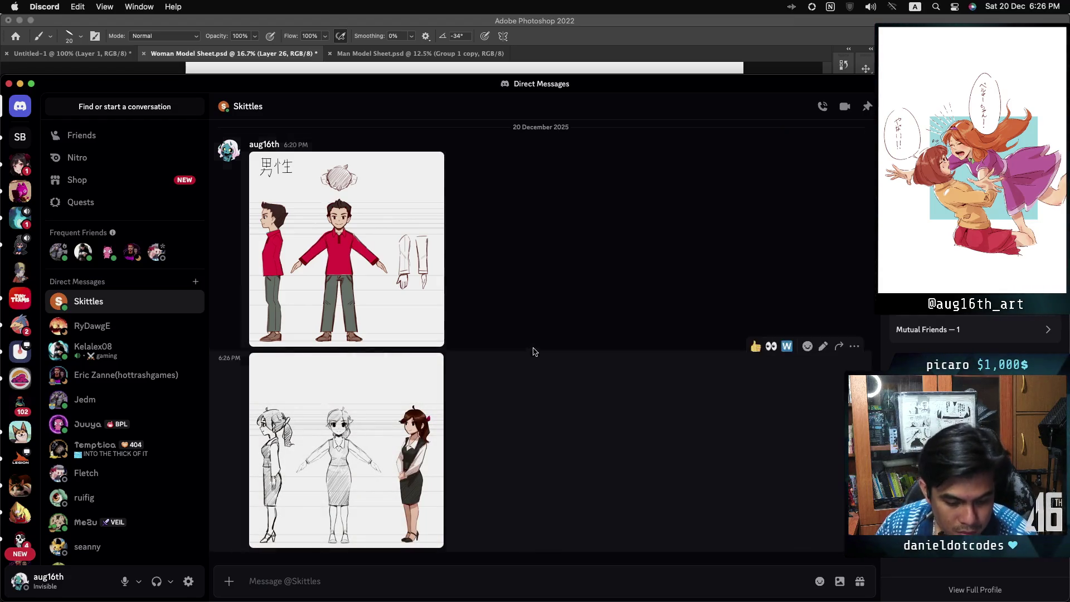
pyautogui.press('shift')
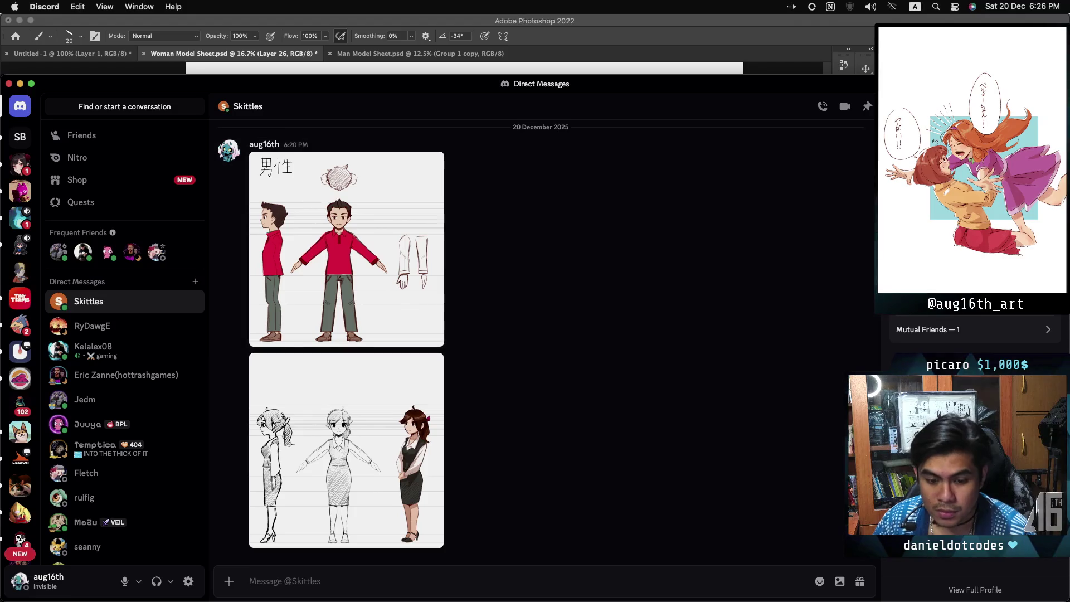
pyautogui.click(21, 85)
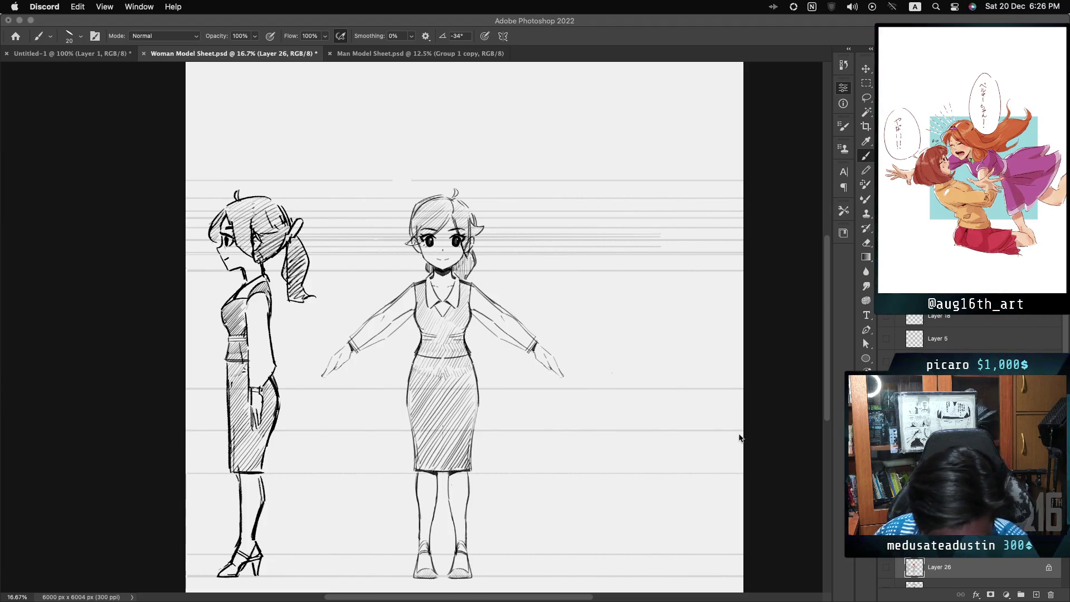
# Step: Toggle the sketch lines on and off repeatedly to compare the woman model sheet
pyautogui.press('super+Tab')
pyautogui.hotkey('ctrl', ',')
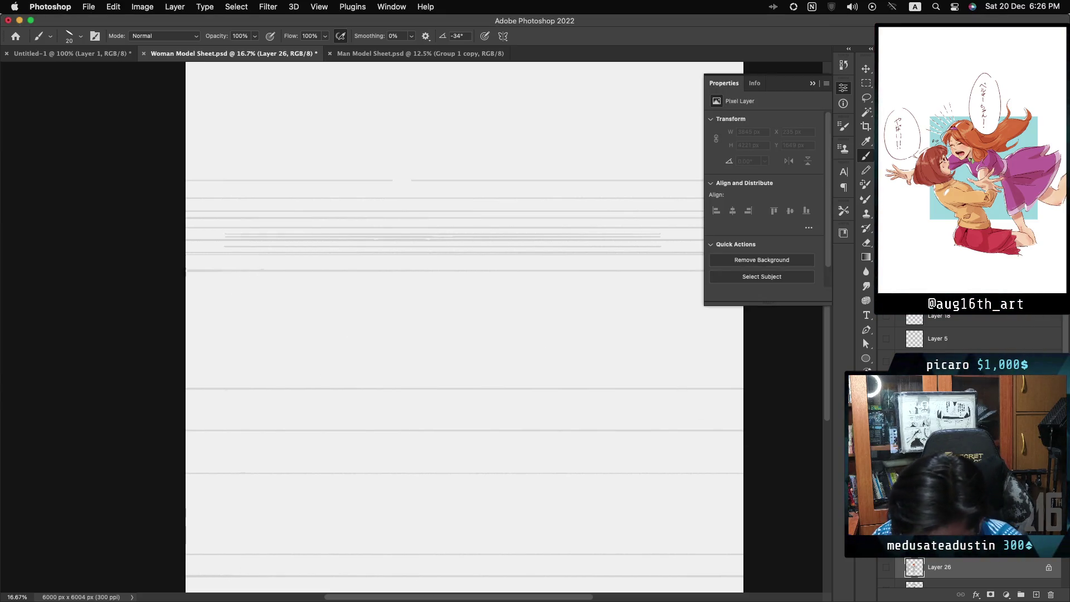
pyautogui.hotkey('ctrl', ',')
pyautogui.hotkey('ctrl', ',')
pyautogui.hotkey('ctrl', ',')
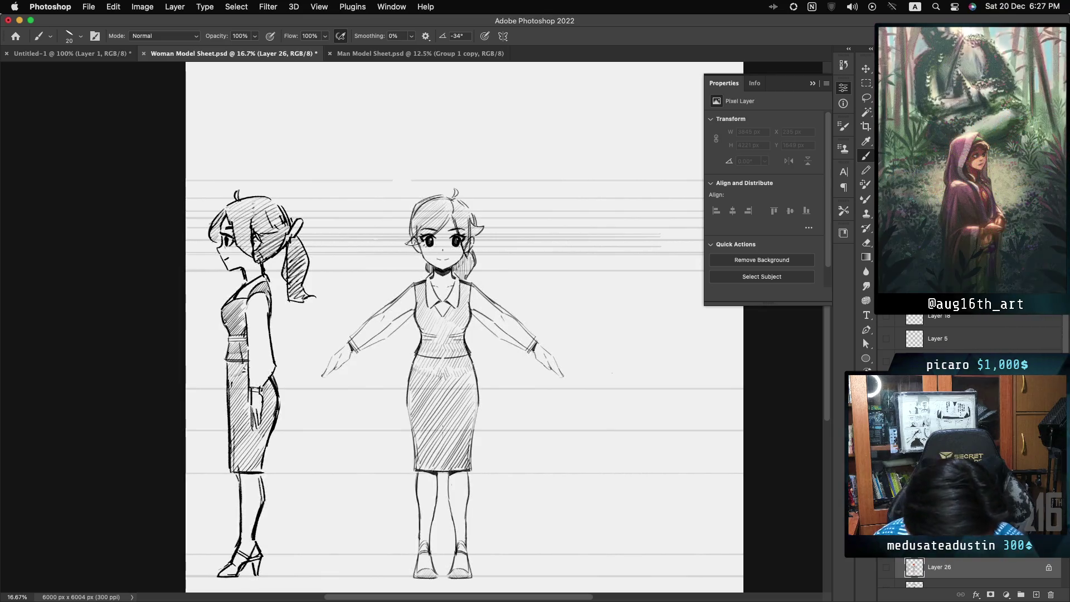
pyautogui.hotkey('ctrl', ',')
pyautogui.hotkey('ctrl', ',')
pyautogui.hotkey('ctrl', ',')
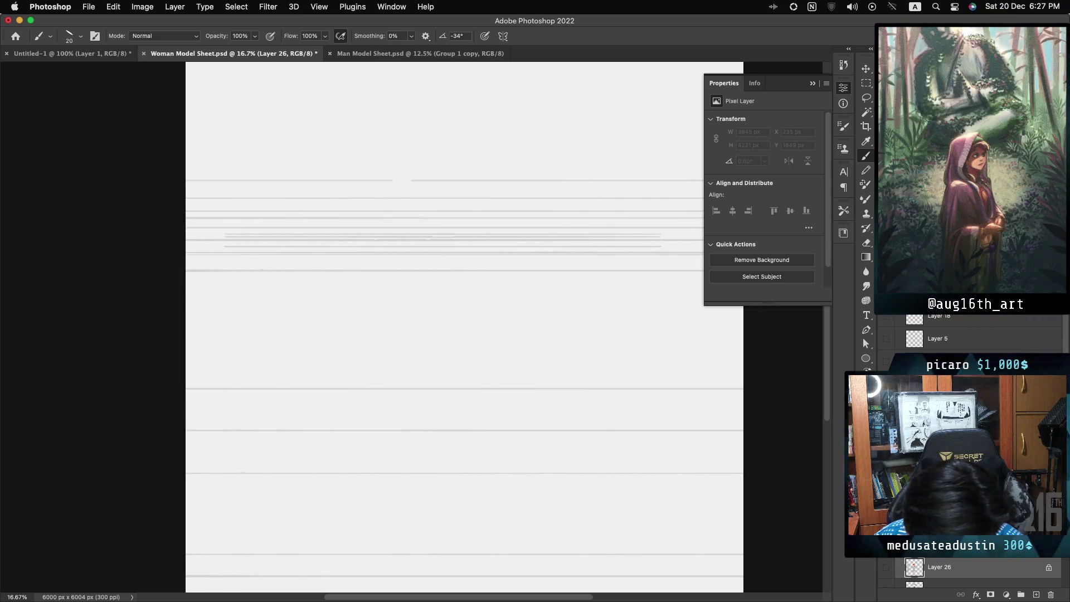
pyautogui.hotkey('ctrl', ',')
pyautogui.hotkey('ctrl', ',')
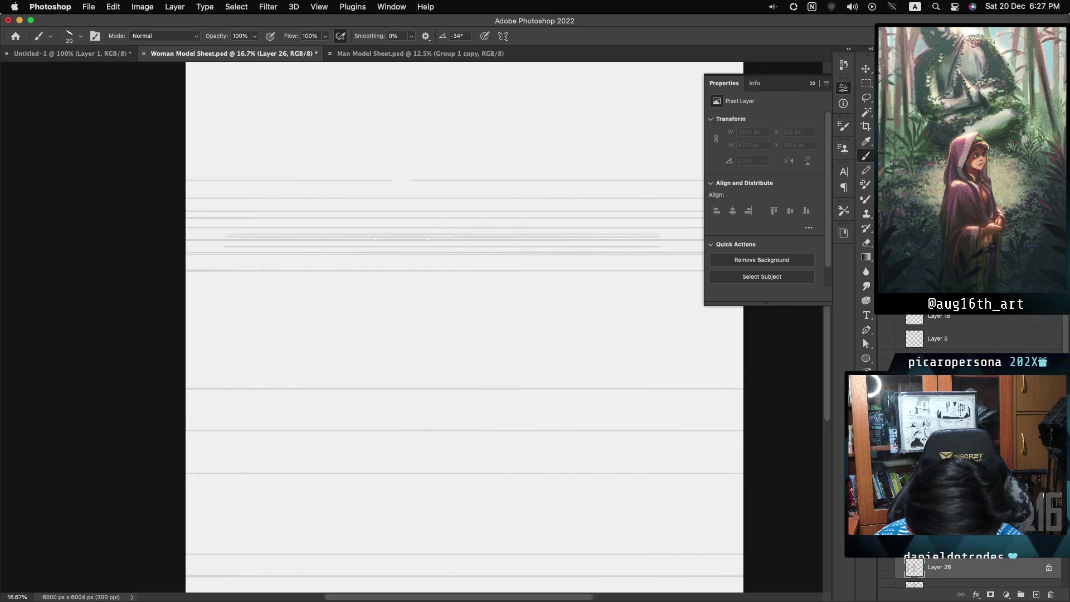
pyautogui.hotkey('ctrl', ',')
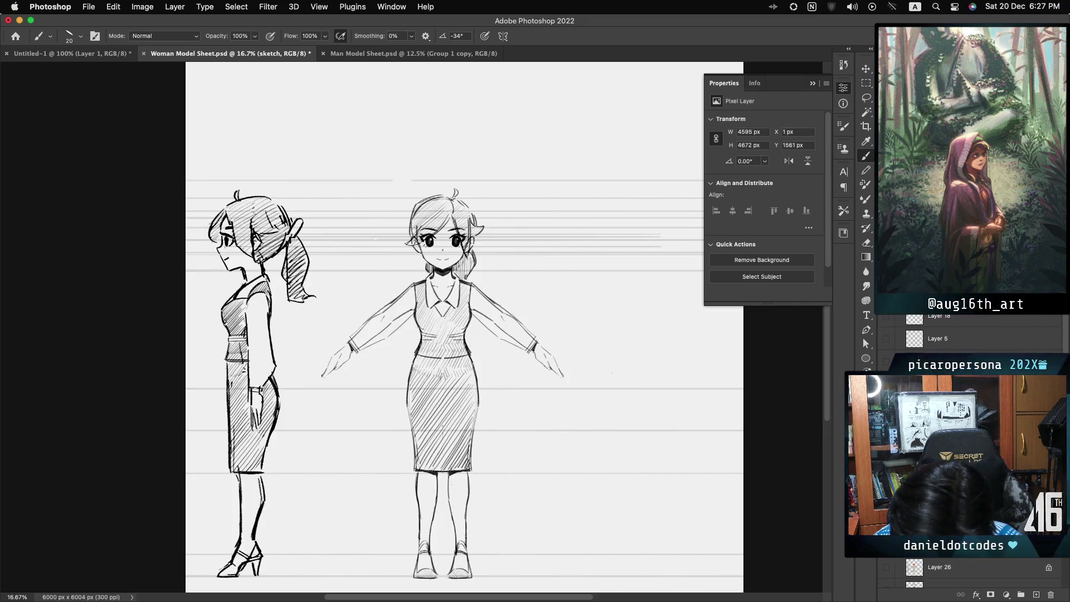
# Step: Duplicate the sketch layer as 'sketch underwear' and hide the original sketch layer
pyautogui.click(956, 557)
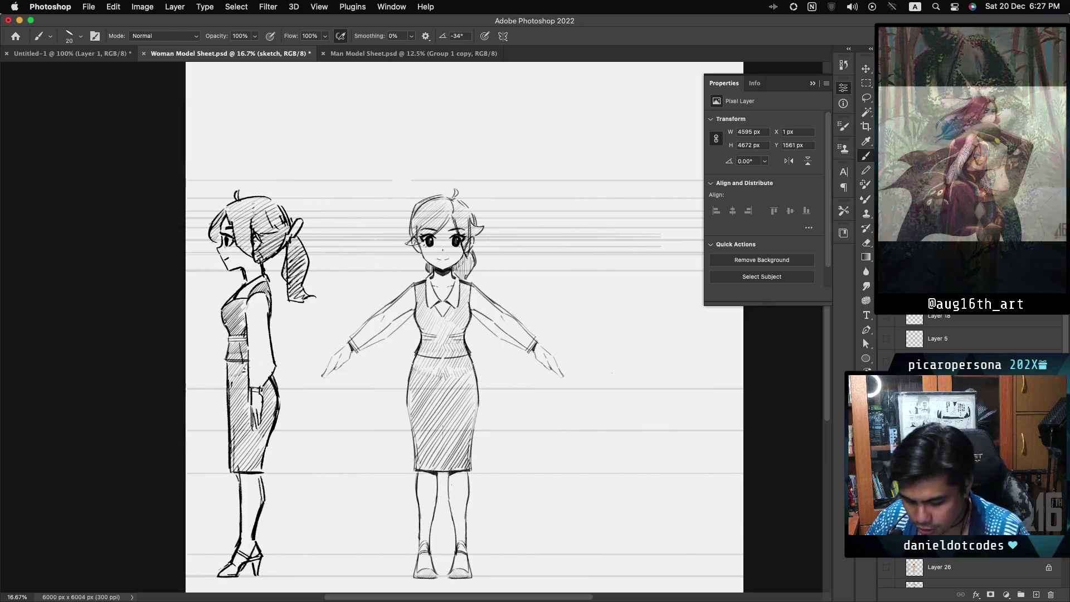
pyautogui.hotkey('ctrl', 'j')
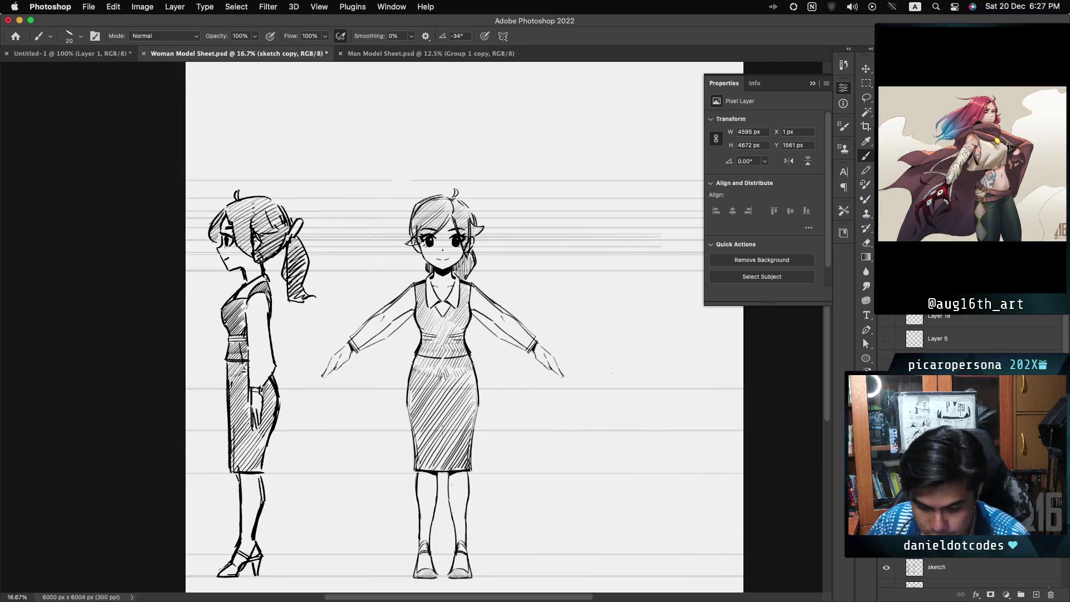
pyautogui.click(887, 567)
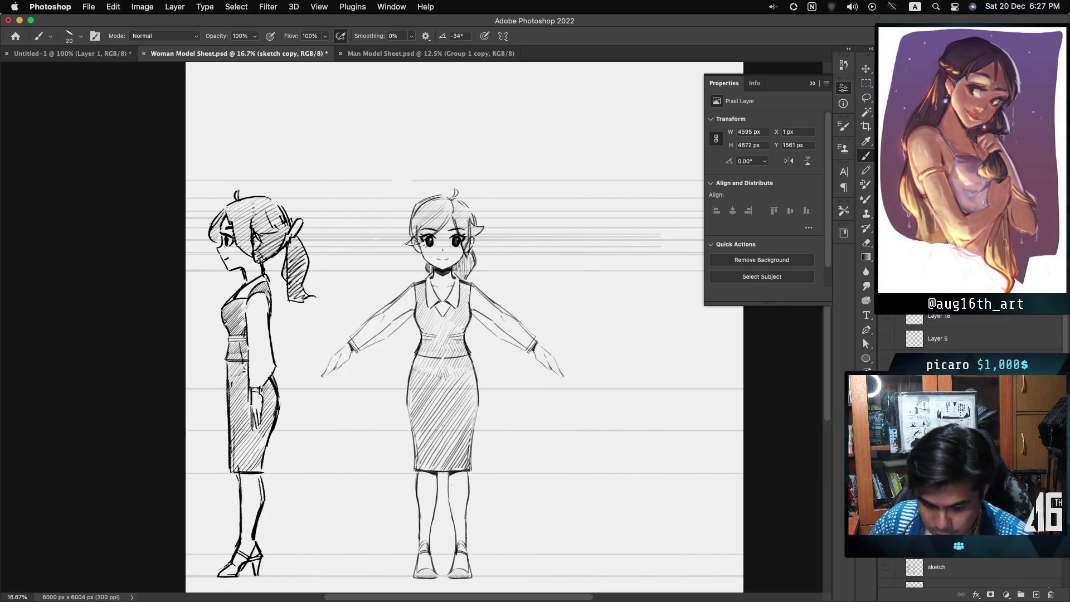
pyautogui.click(985, 569)
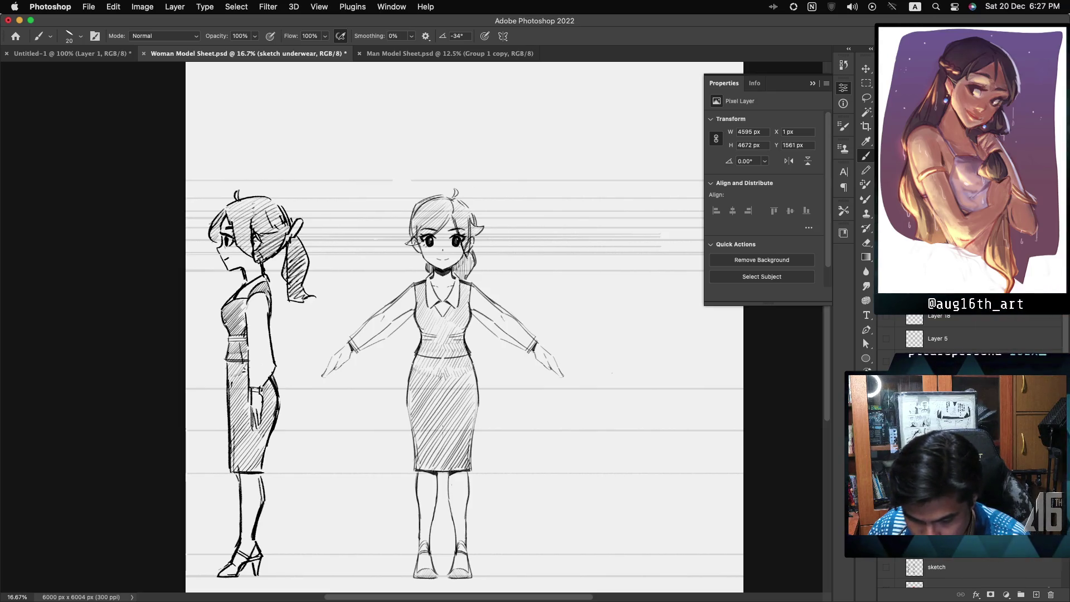
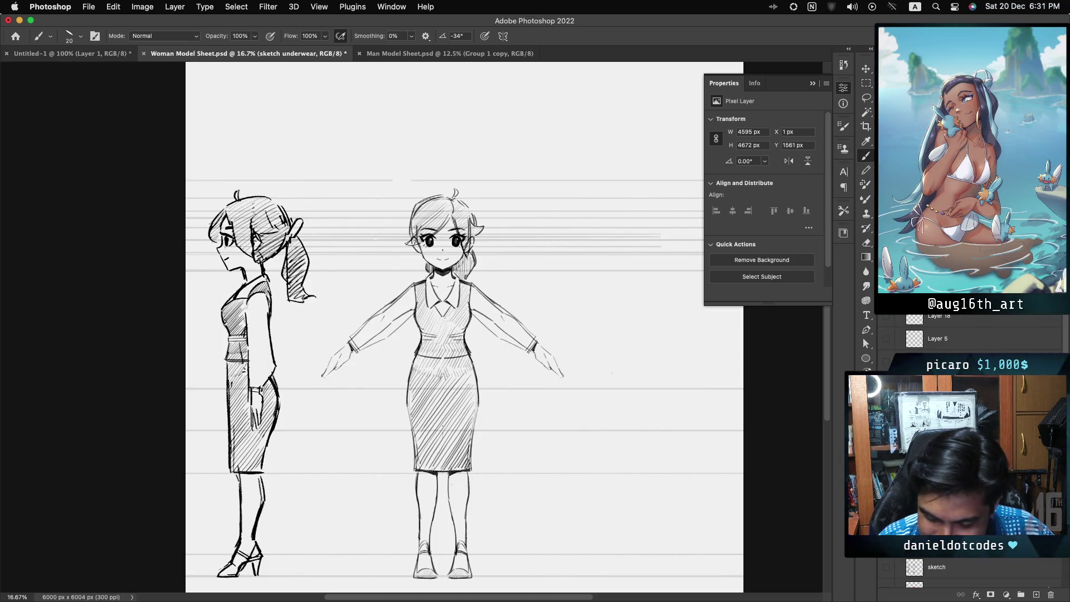
# Step: Toggle the sketch layer's visibility to compare the faded front and side sketches
pyautogui.hotkey('ctrl', ',')
pyautogui.hotkey('ctrl', ',')
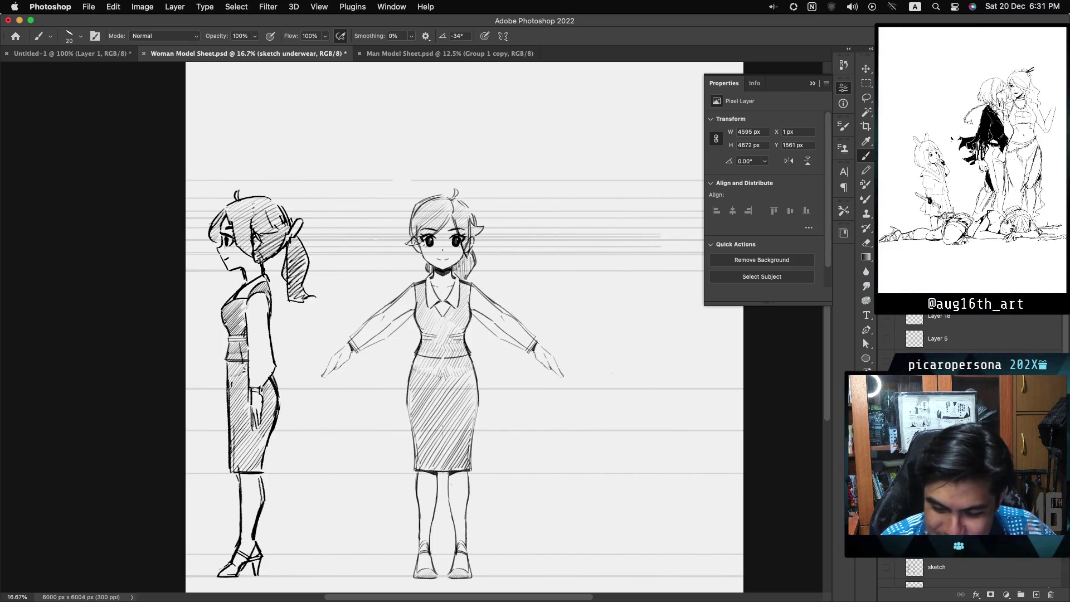
pyautogui.scroll(-10, 411, 328)
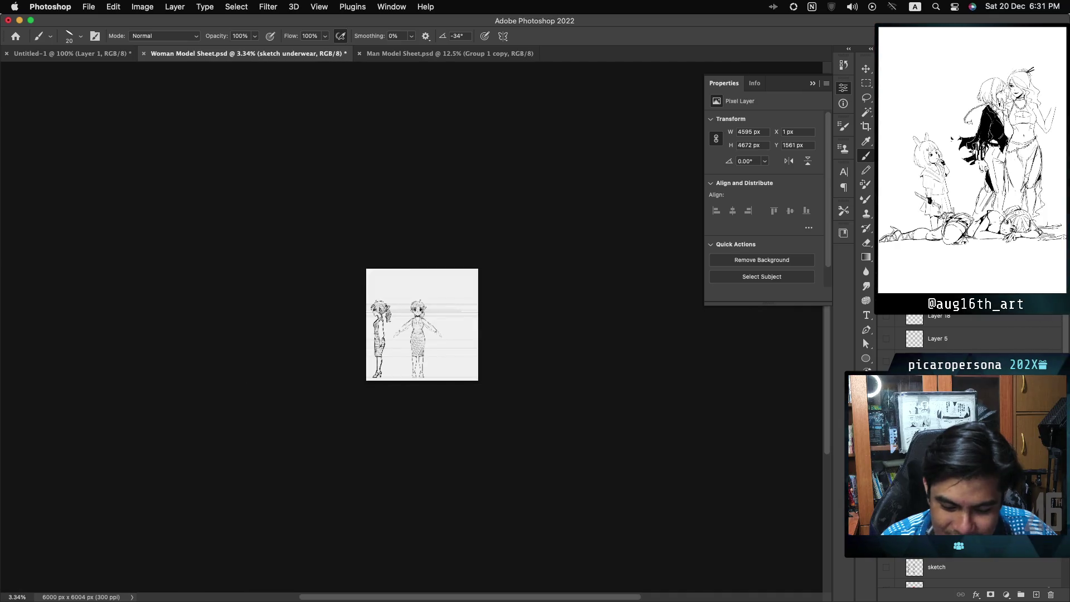
pyautogui.scroll(12, 411, 327)
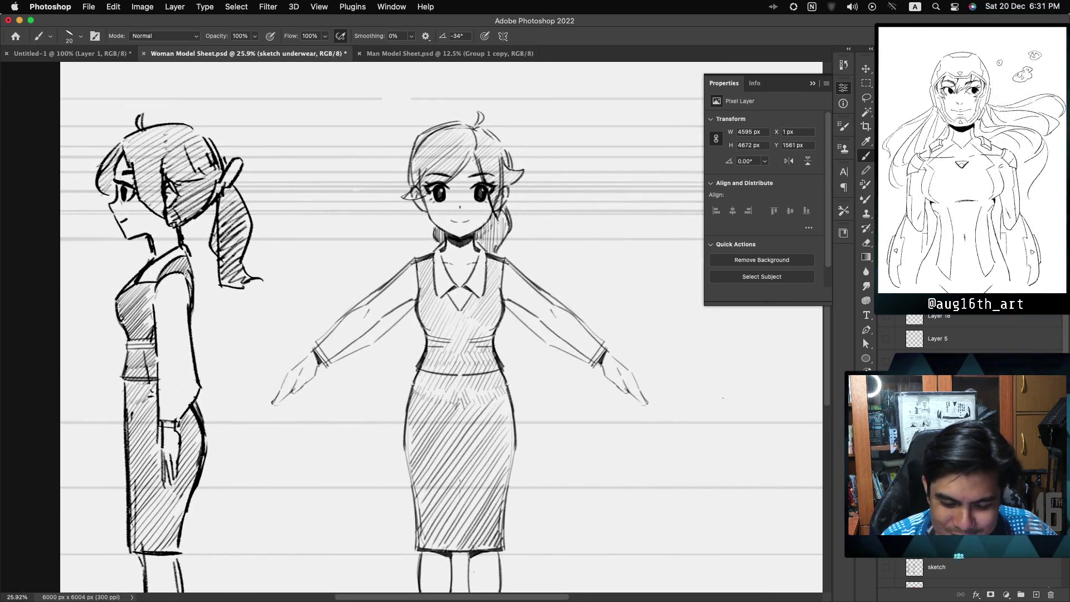
pyautogui.scroll(-3, 415, 328)
pyautogui.scroll(-1, 415, 334)
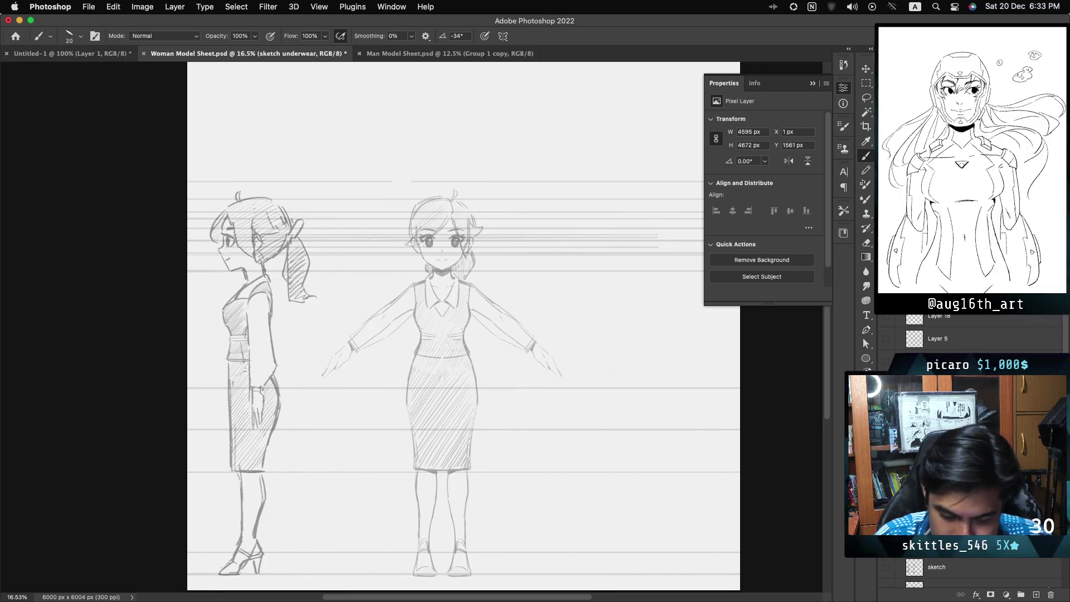
# Step: Zoom in on the front figure and add blank Layer 27 for the line art
pyautogui.press('super+equal')
pyautogui.press('super+equal')
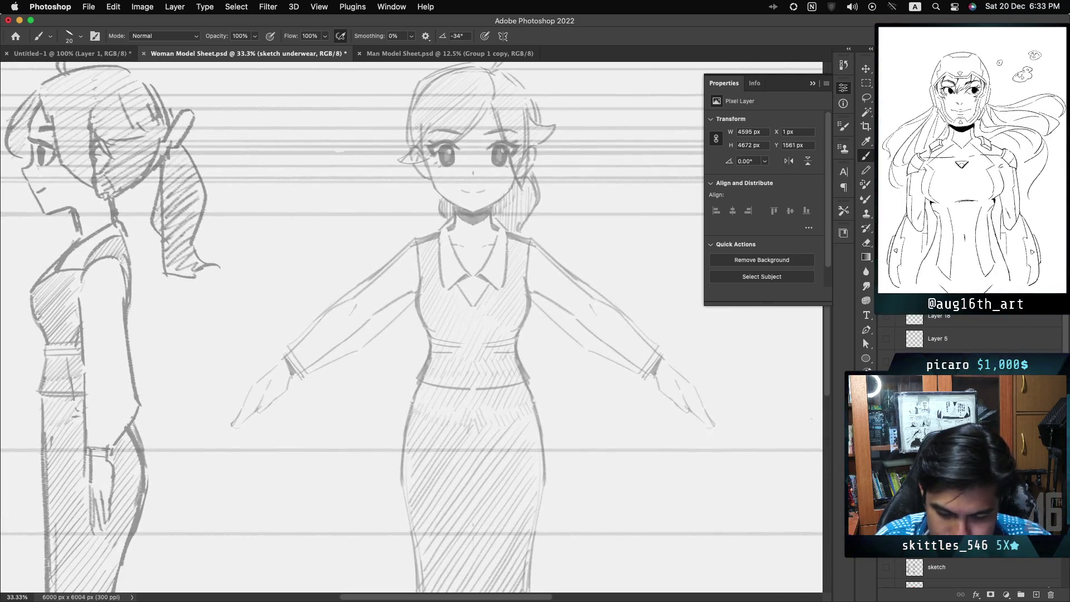
pyautogui.scroll(3, 411, 327)
pyautogui.scroll(-1, 411, 328)
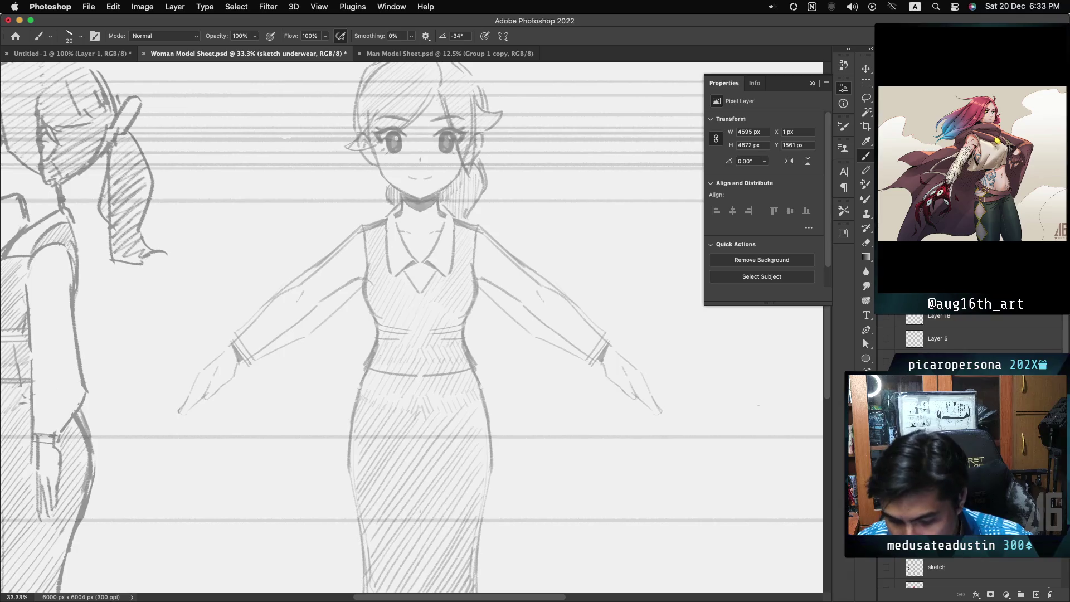
pyautogui.click(1035, 594)
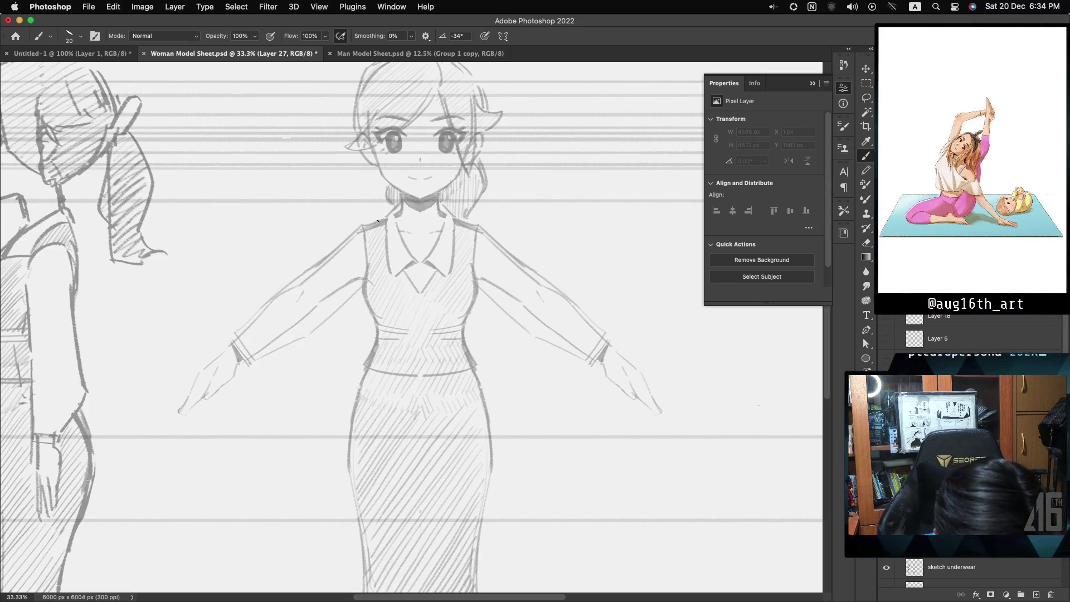
# Step: Try inking the left shoulder line, then undo all the test strokes
pyautogui.moveTo(356, 237); pyautogui.dragTo(389, 226)
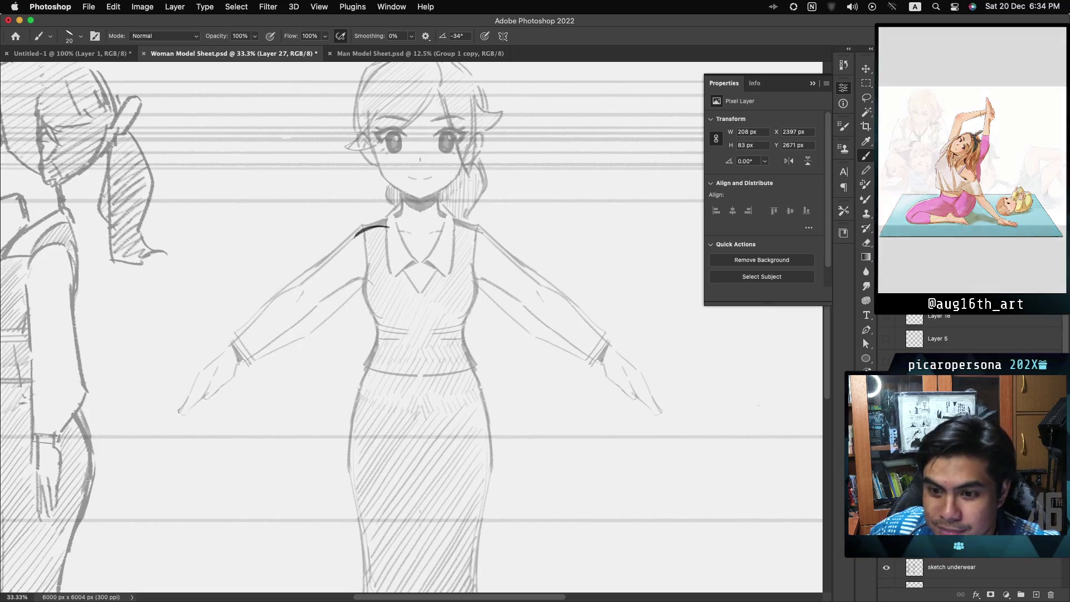
pyautogui.hotkey('ctrl', 'z')
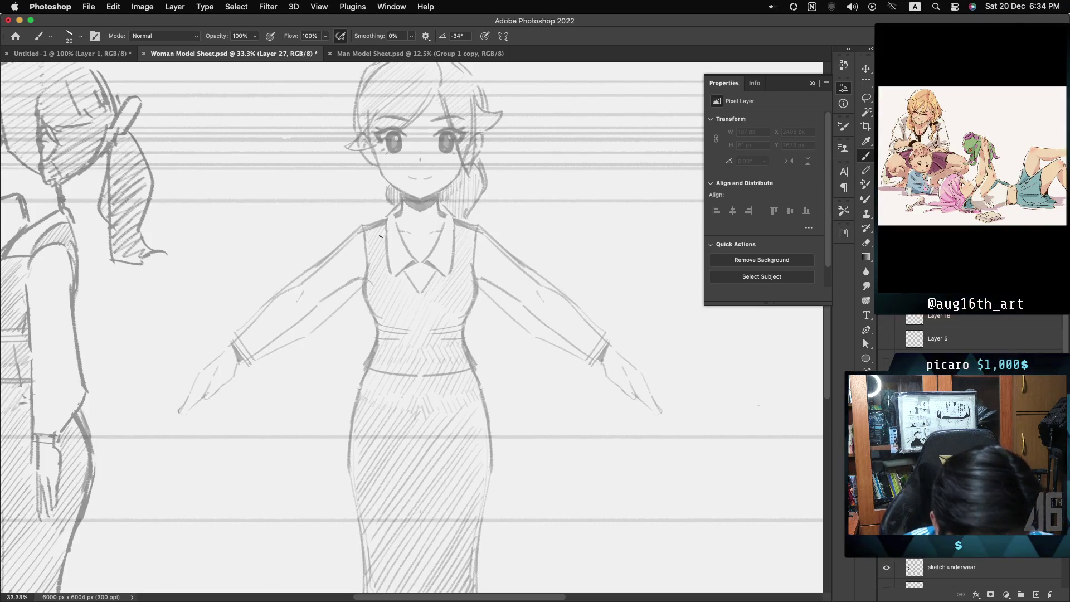
pyautogui.moveTo(357, 234)
pyautogui.mouseDown()
pyautogui.moveTo(386, 226)
pyautogui.moveTo(352, 239)
pyautogui.mouseUp()
pyautogui.hotkey('ctrl', 'z')
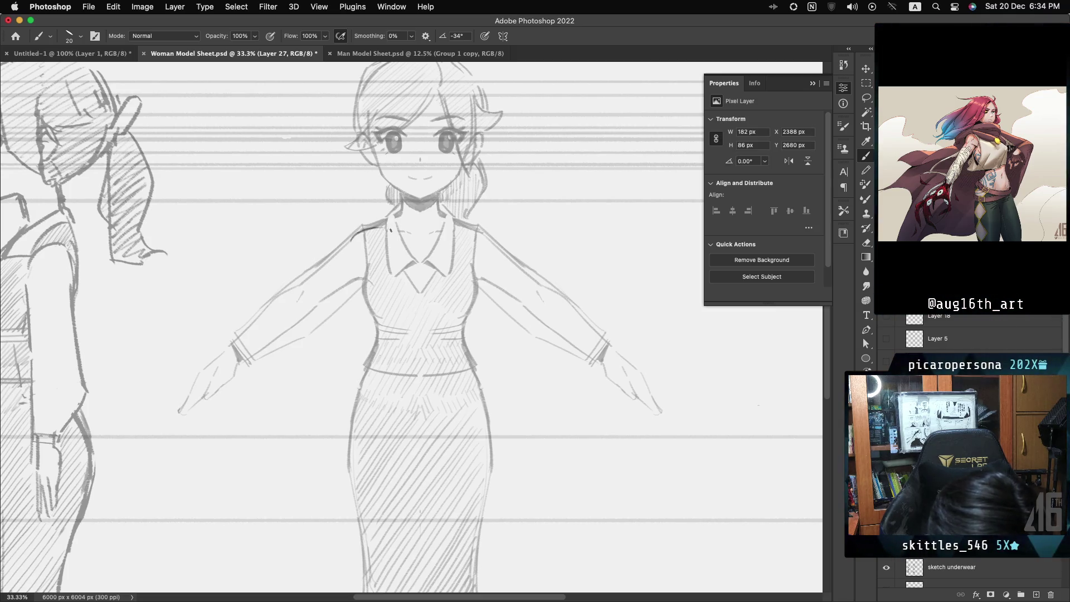
pyautogui.press('cmd+z')
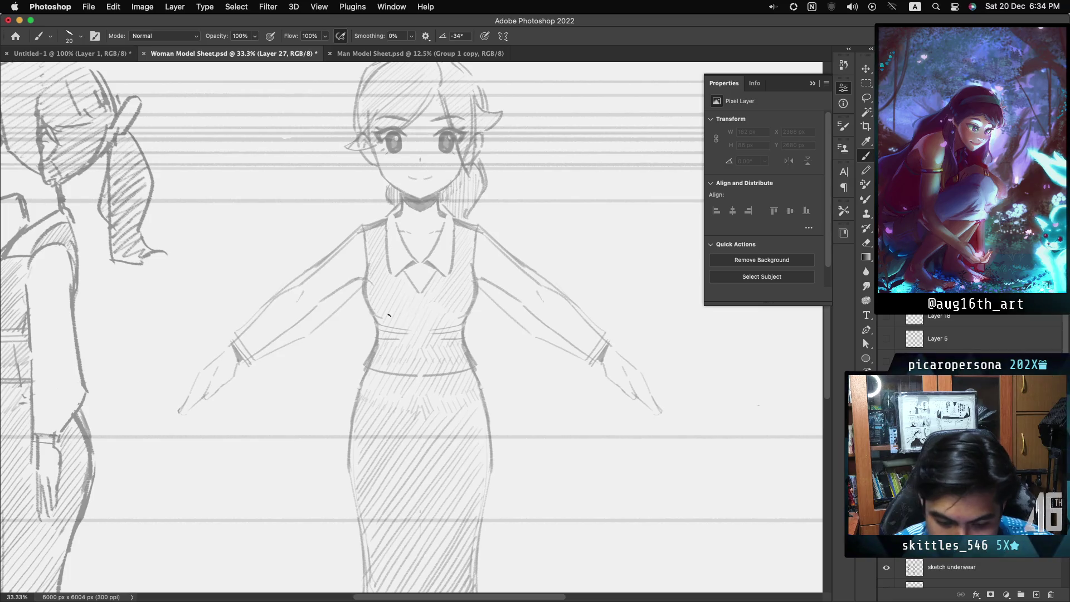
# Step: Enable Vertical painting symmetry and set its axis on the front figure's centre line
pyautogui.click(502, 36)
pyautogui.click(574, 67)
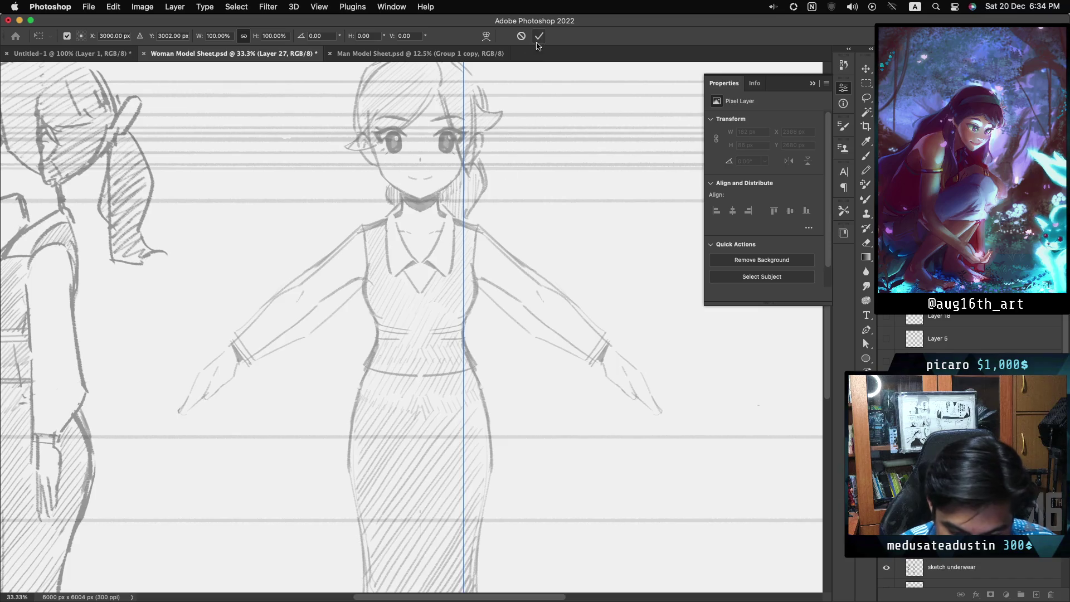
pyautogui.scroll(3, 411, 325)
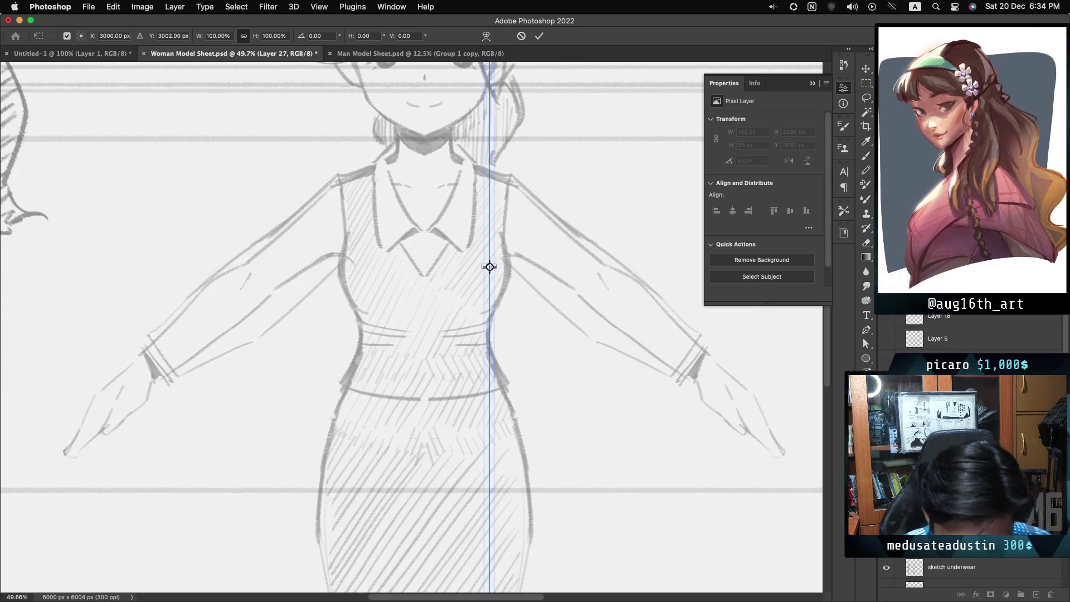
pyautogui.moveTo(490, 210)
pyautogui.mouseDown()
pyautogui.moveTo(408, 223)
pyautogui.moveTo(423, 220)
pyautogui.mouseUp()
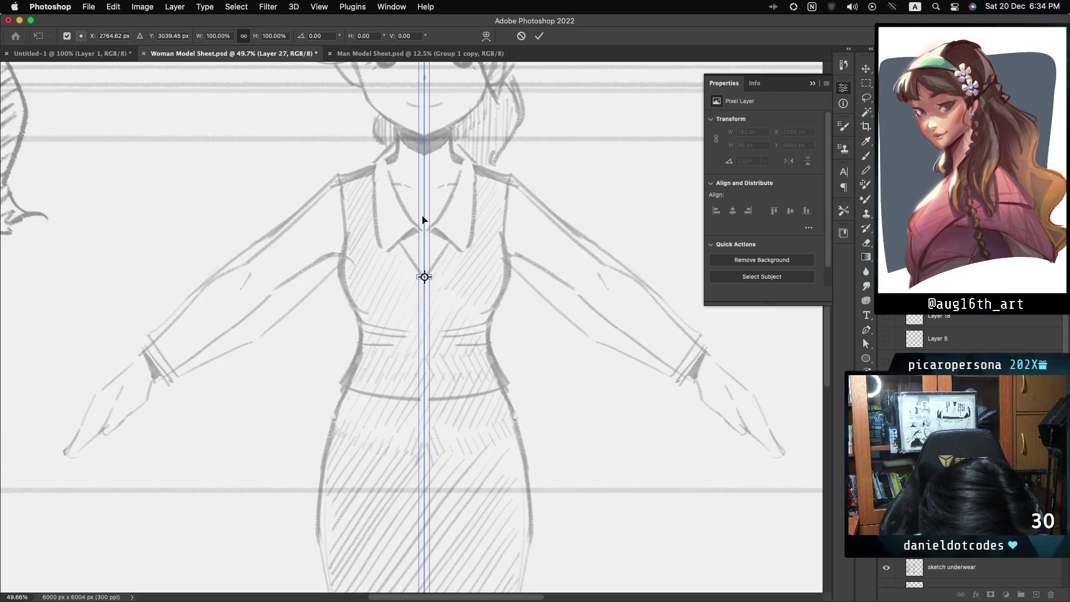
pyautogui.click(539, 37)
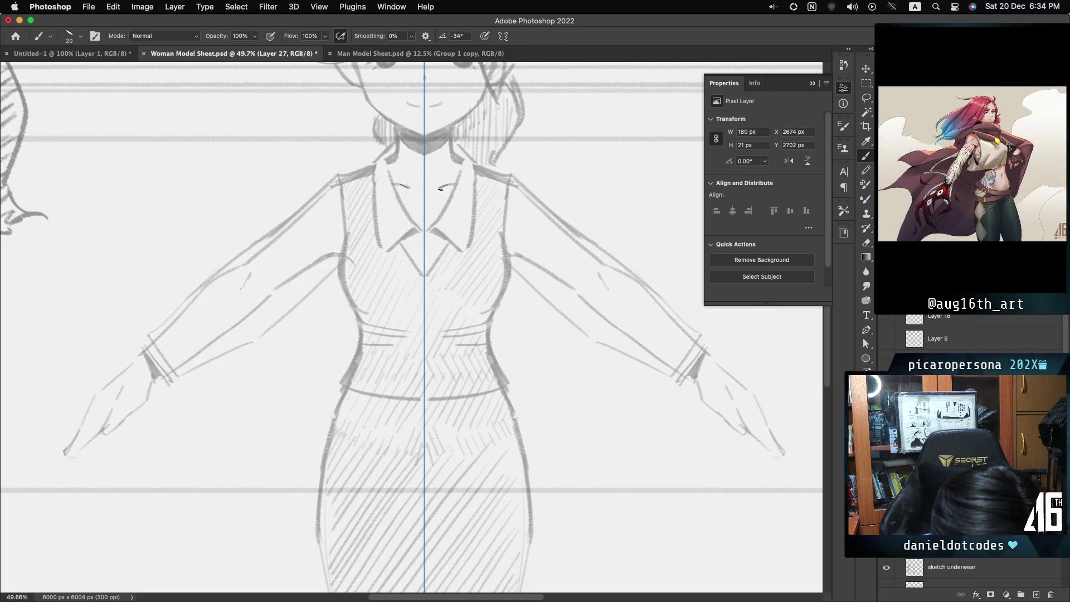
# Step: Ink mirrored collar, shoulder and neck lines, drop the armpit strokes, then add under-bust and underarm curves
pyautogui.moveTo(440, 189); pyautogui.dragTo(450, 184)
pyautogui.moveTo(341, 181); pyautogui.dragTo(409, 185)
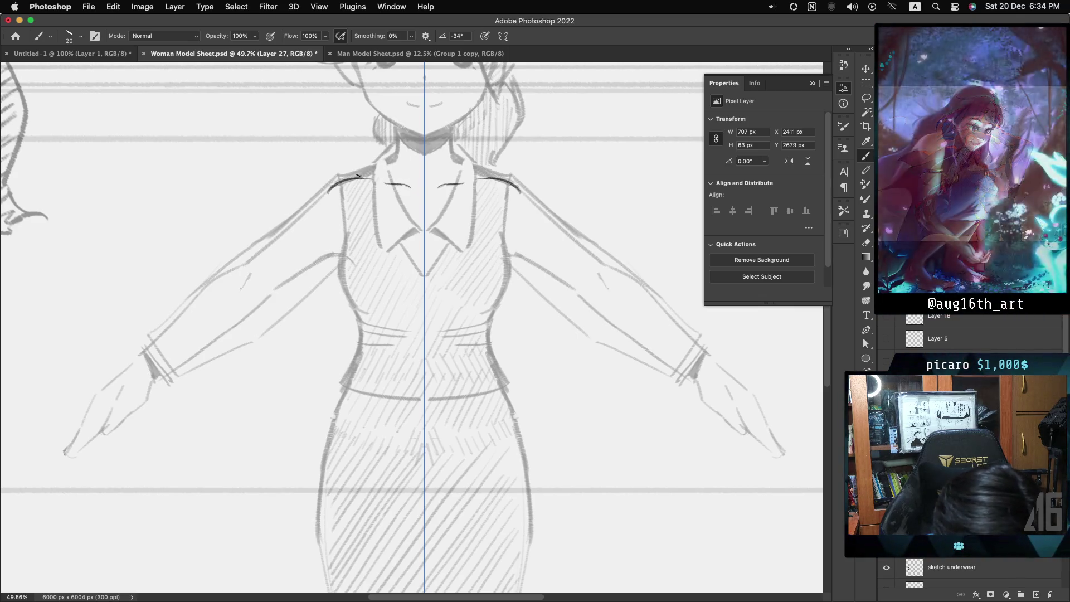
pyautogui.moveTo(372, 168); pyautogui.dragTo(390, 163)
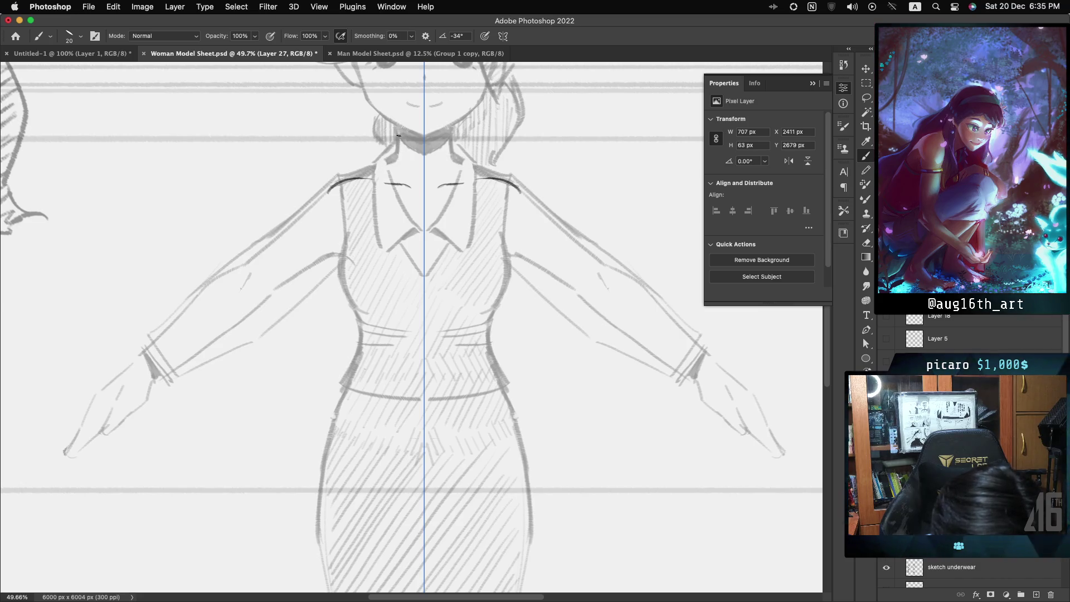
pyautogui.moveTo(397, 126); pyautogui.dragTo(392, 161)
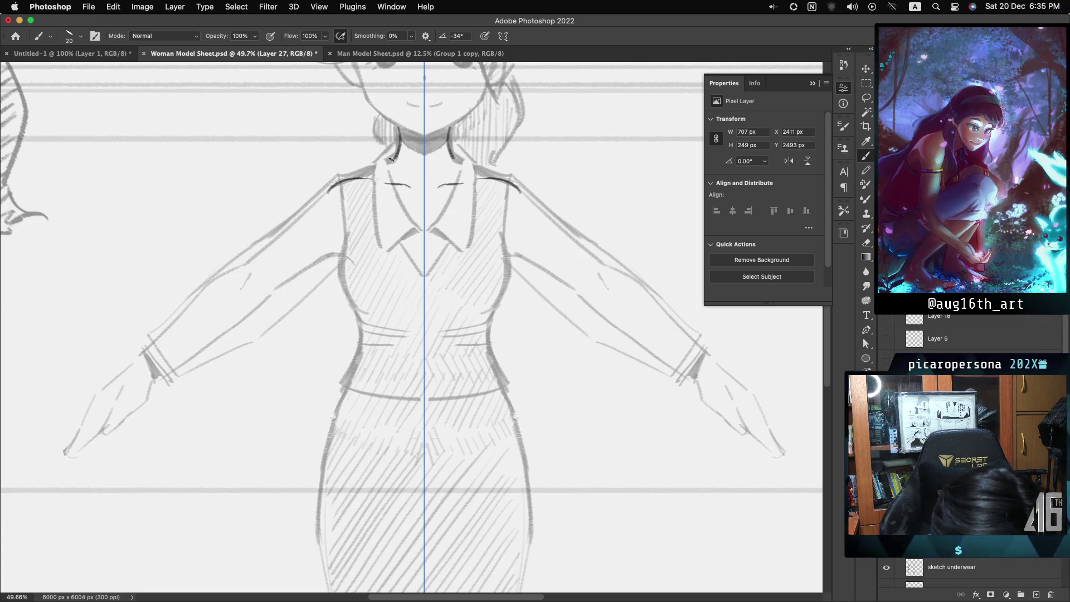
pyautogui.moveTo(398, 144); pyautogui.dragTo(338, 179)
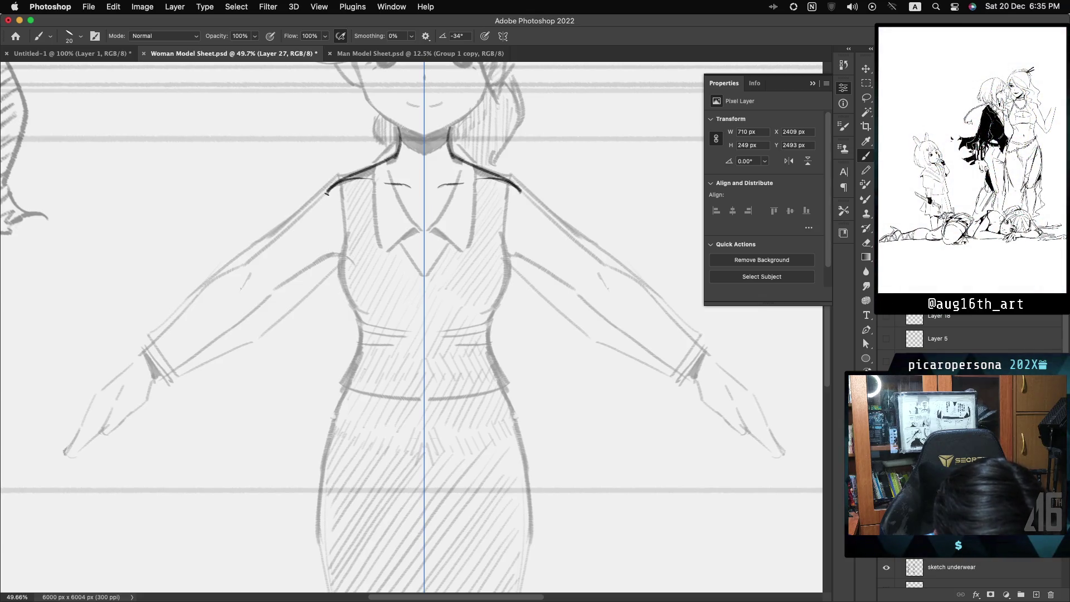
pyautogui.hotkey('ctrl', 'z')
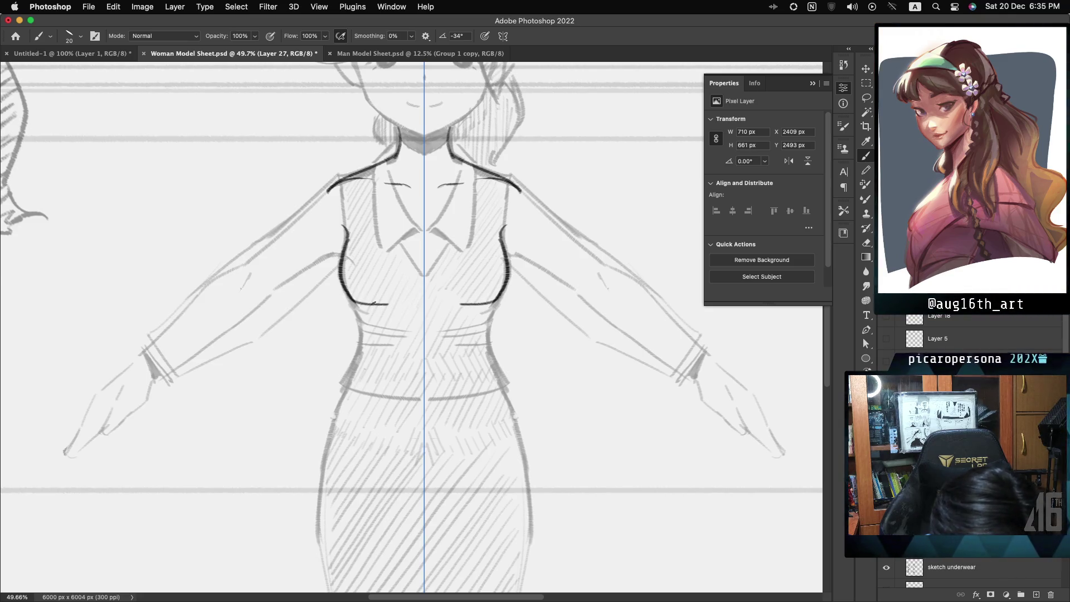
pyautogui.moveTo(344, 285); pyautogui.dragTo(405, 299)
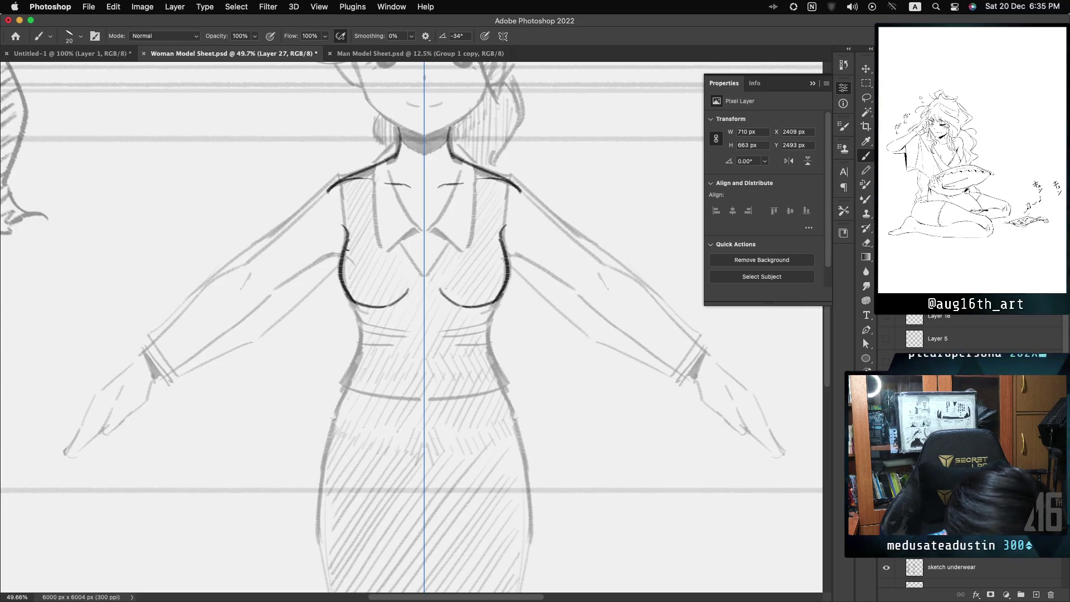
pyautogui.moveTo(322, 258); pyautogui.dragTo(341, 254)
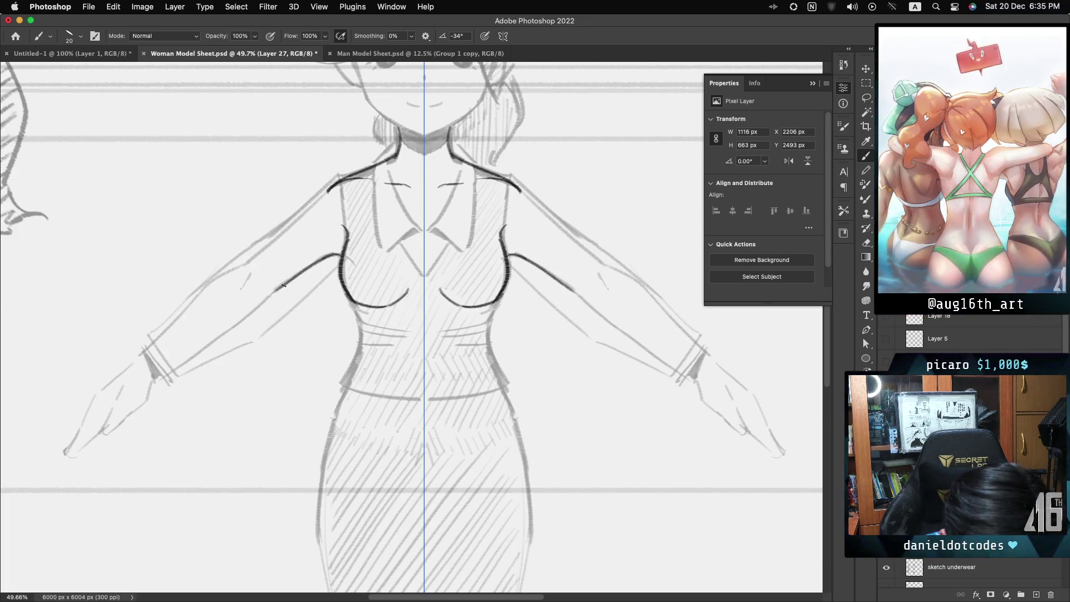
# Step: Extend the mirrored shoulder lines down the upper arms, redrawing until the length looks right
pyautogui.press('cmd+z')
pyautogui.moveTo(328, 191); pyautogui.dragTo(305, 209)
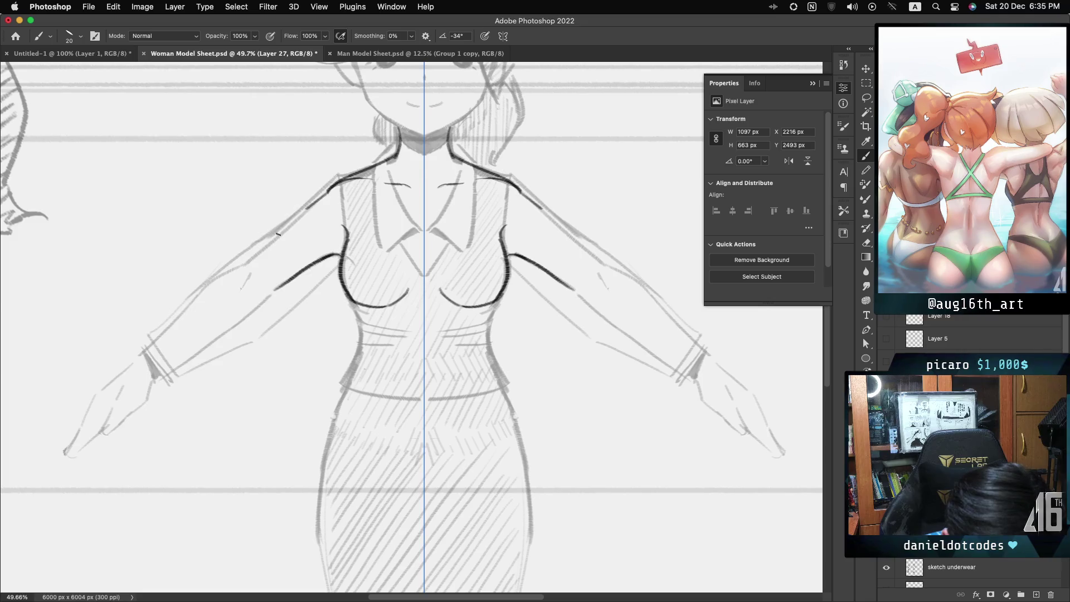
pyautogui.press('super+z')
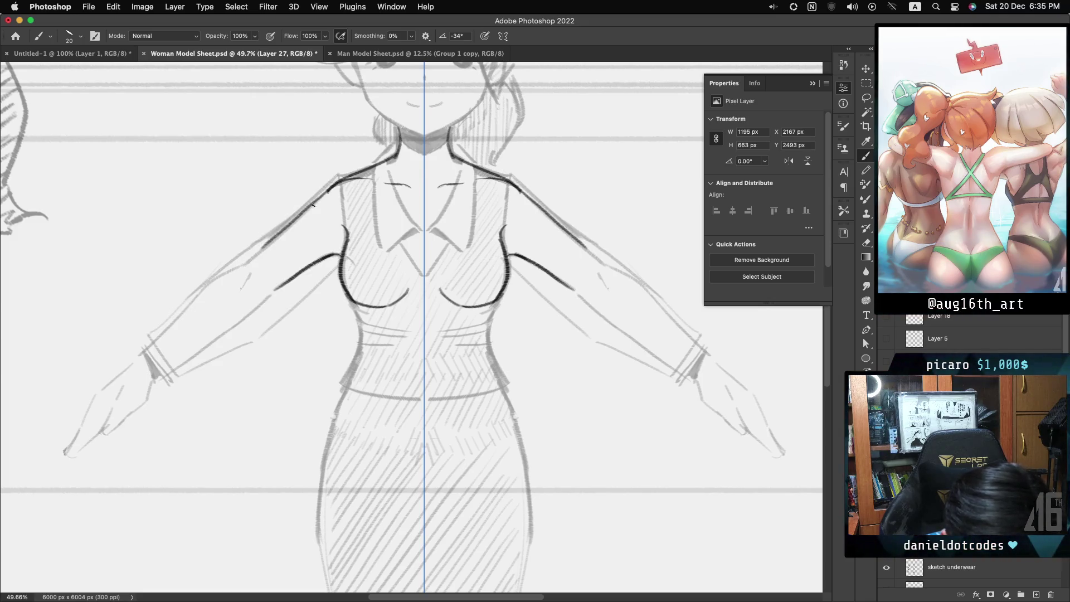
pyautogui.press('super+z')
pyautogui.moveTo(329, 186); pyautogui.dragTo(241, 266)
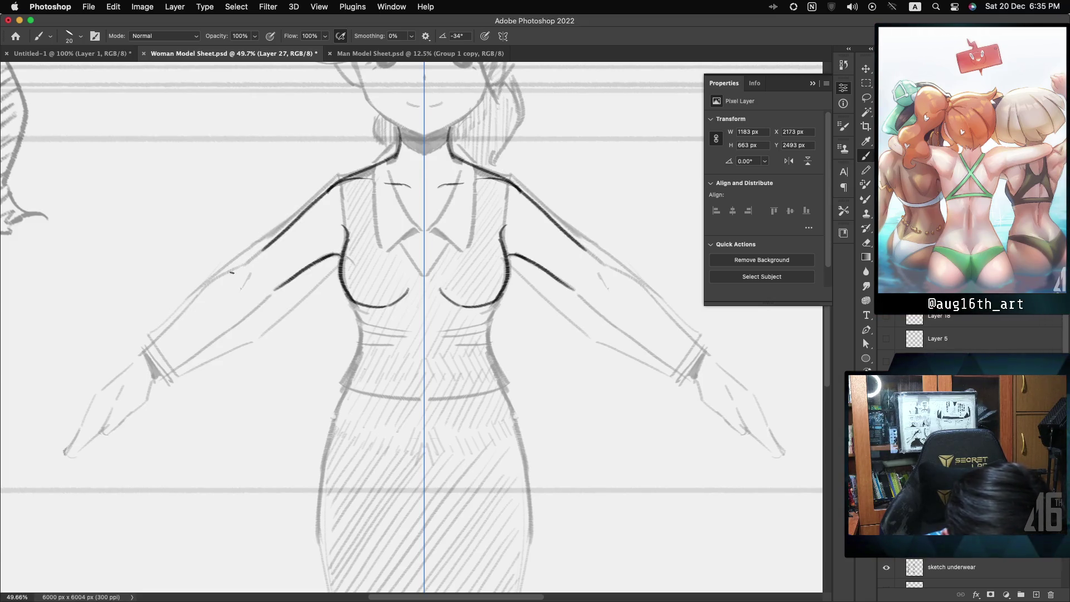
pyautogui.press('super+z')
pyautogui.moveTo(328, 189); pyautogui.dragTo(259, 253)
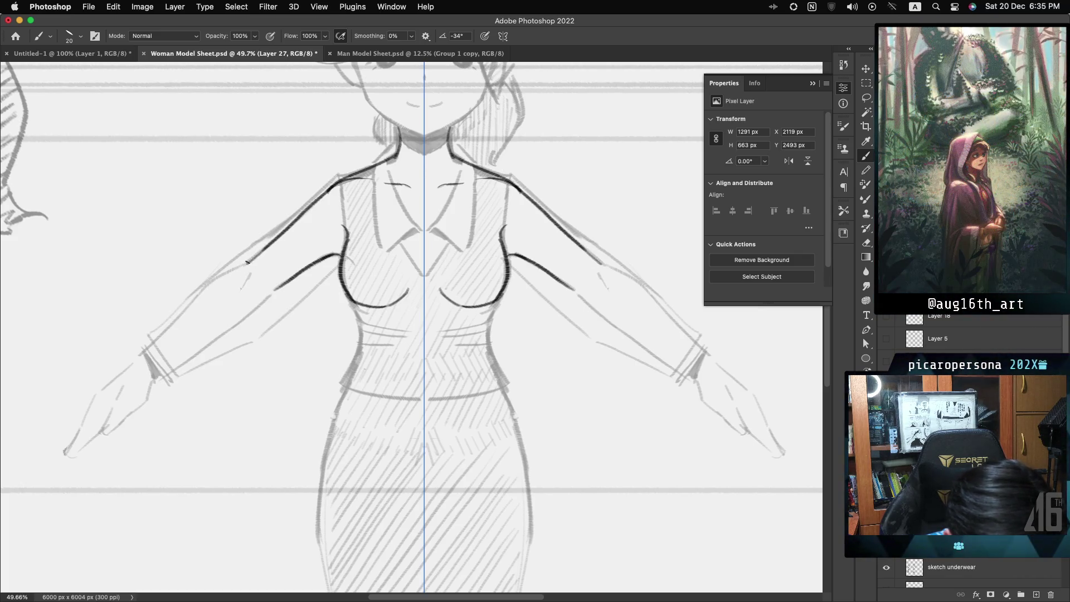
pyautogui.moveTo(247, 262); pyautogui.dragTo(213, 281)
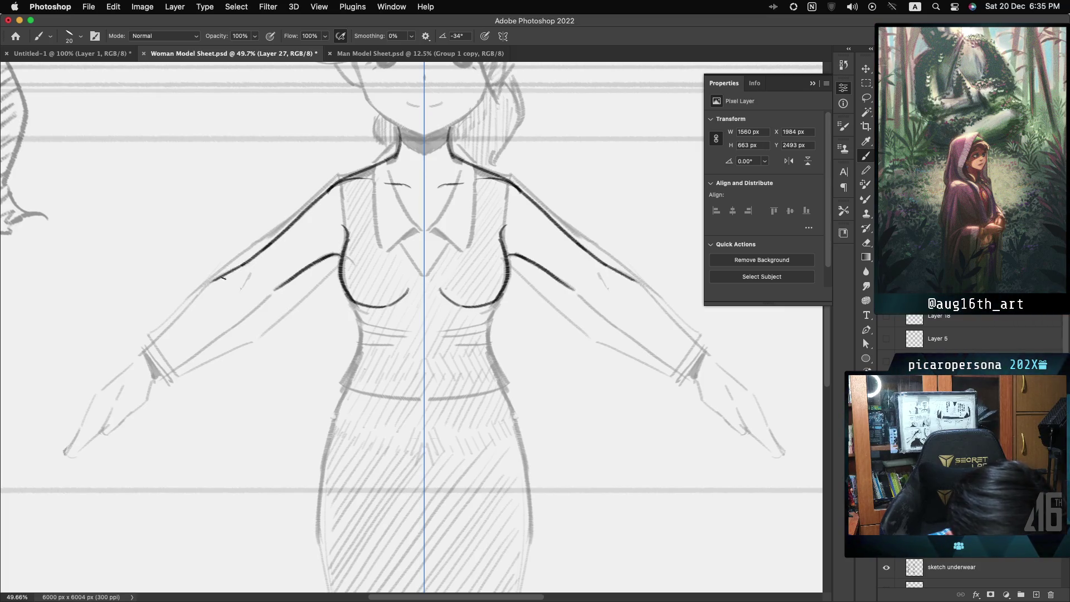
pyautogui.press('super+z')
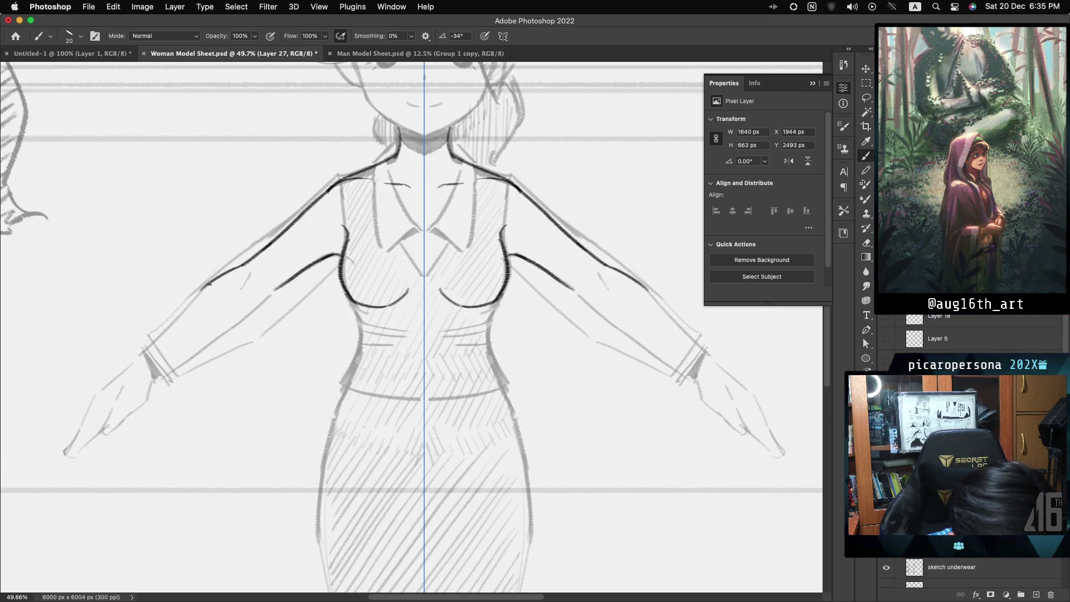
# Step: Ink the outer and lower forearm edges from the wrists up toward the elbows
pyautogui.moveTo(170, 323); pyautogui.dragTo(153, 341)
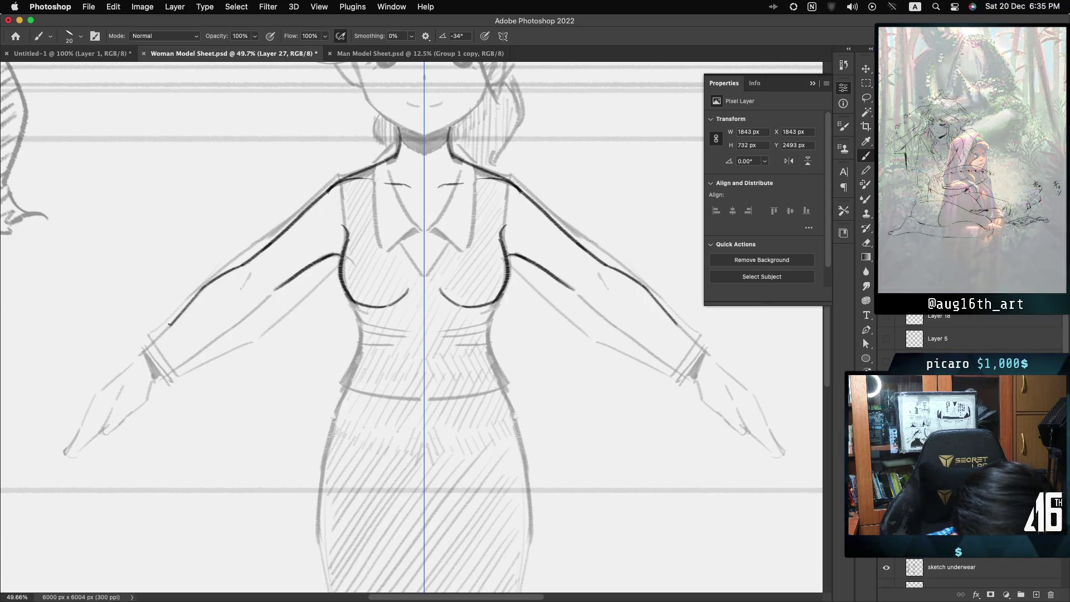
pyautogui.press('super+z')
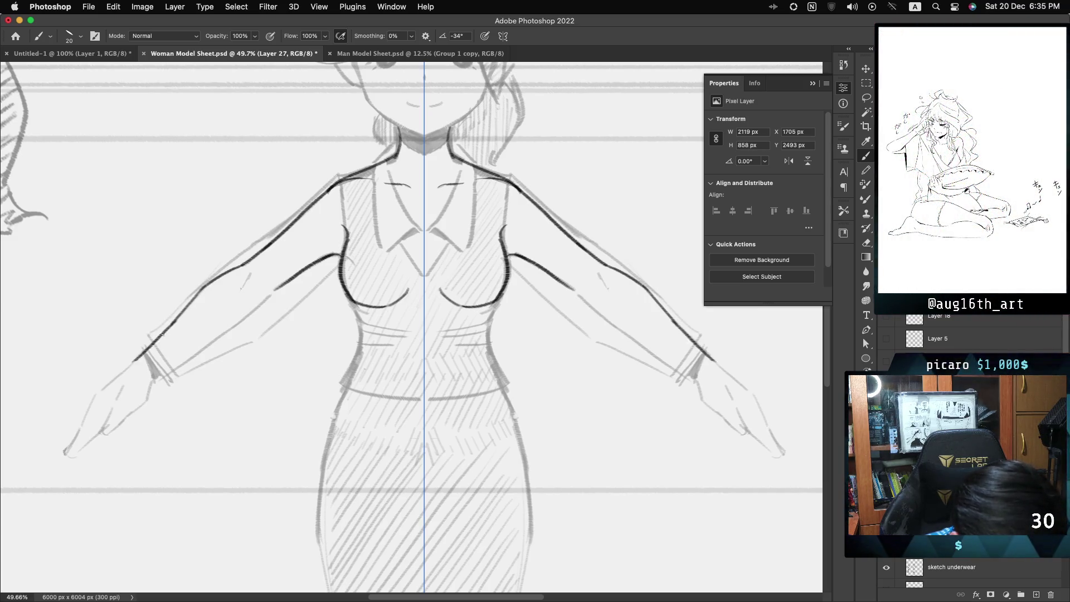
pyautogui.press('super+z')
pyautogui.moveTo(162, 335); pyautogui.dragTo(136, 357)
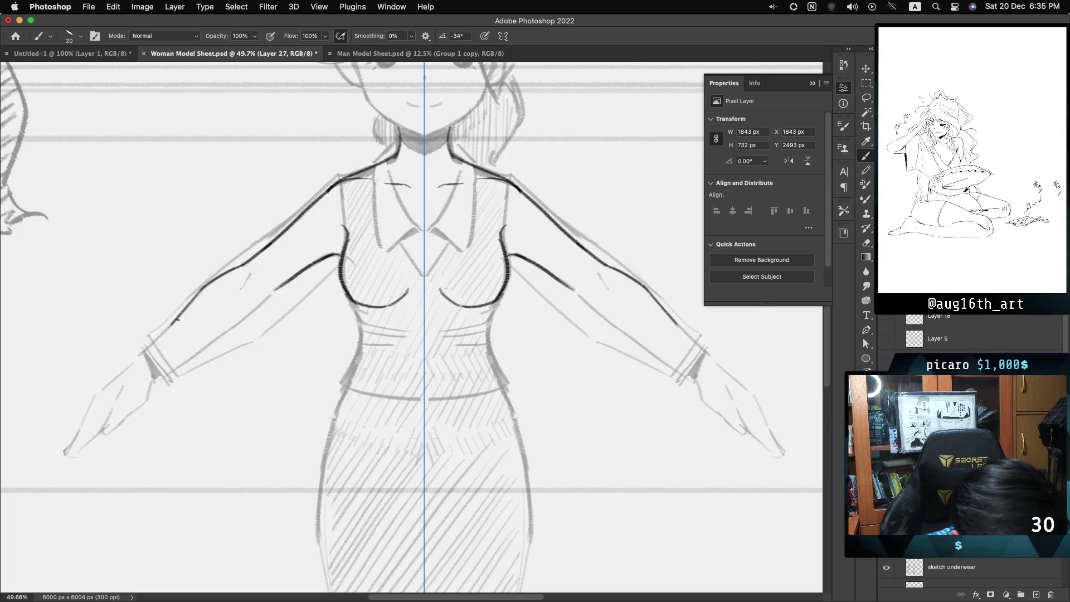
pyautogui.moveTo(177, 320); pyautogui.dragTo(140, 353)
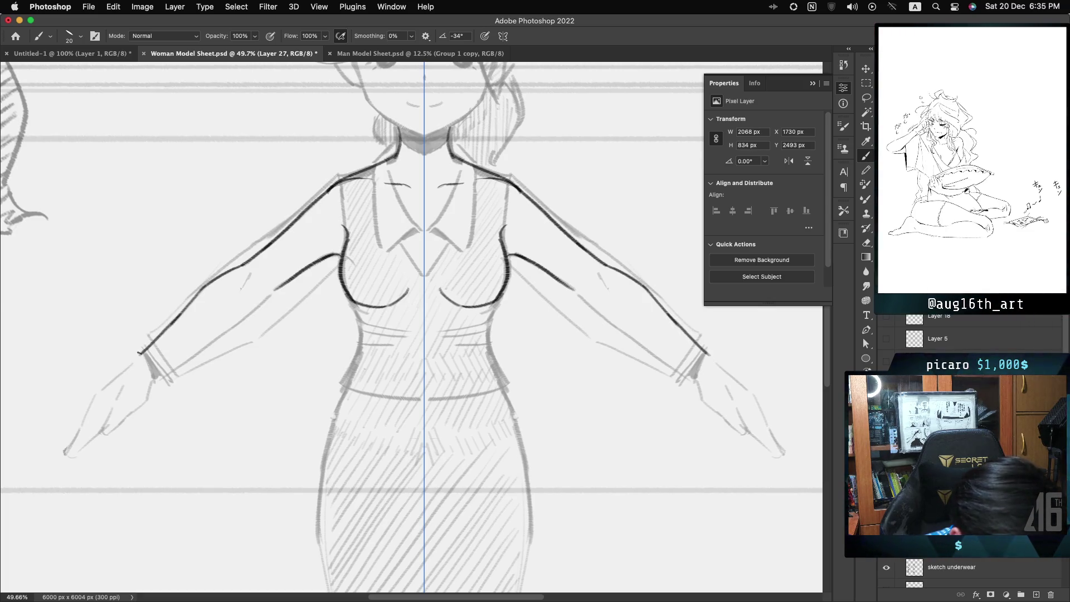
pyautogui.press('super+z')
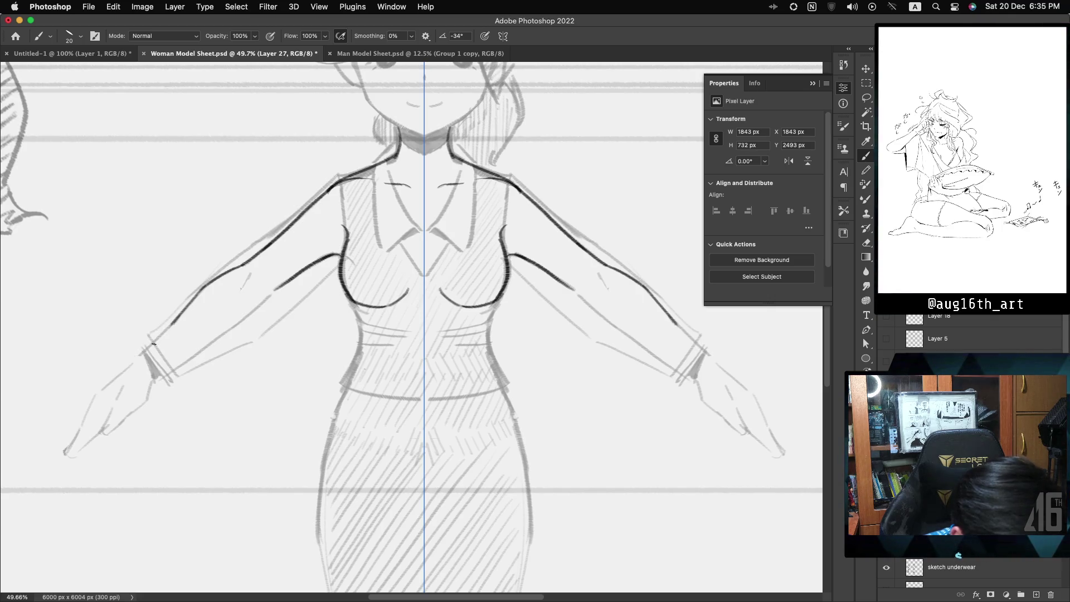
pyautogui.moveTo(172, 322); pyautogui.dragTo(139, 355)
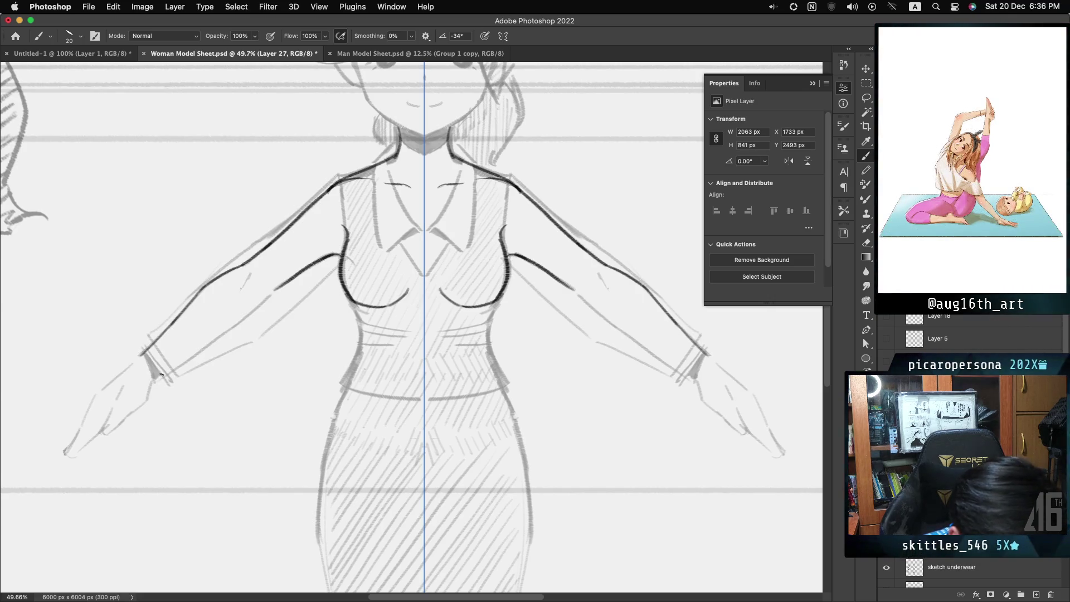
pyautogui.moveTo(155, 379); pyautogui.dragTo(209, 347)
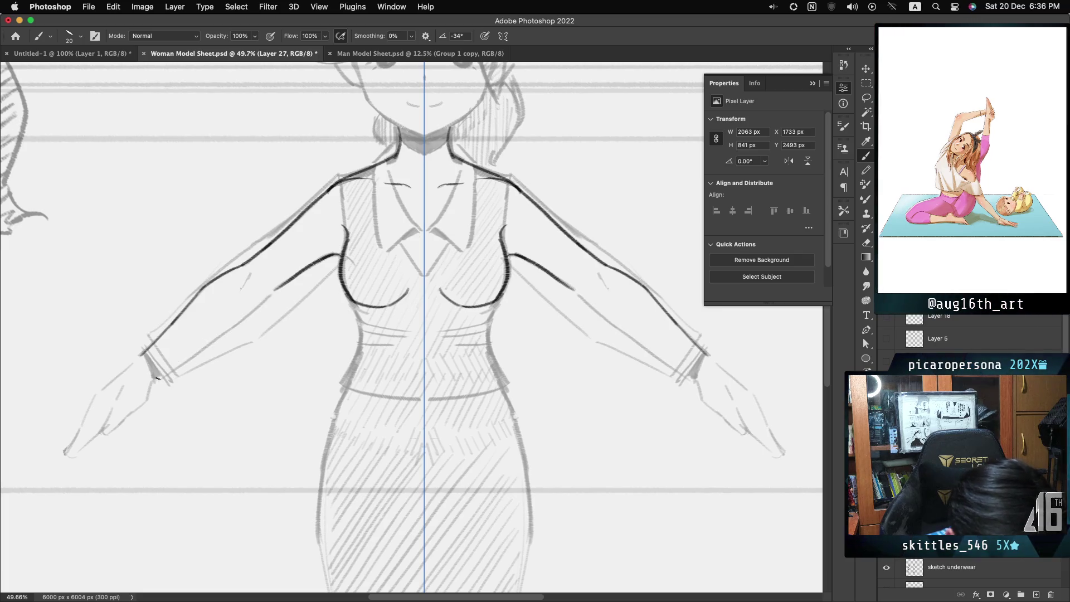
pyautogui.moveTo(158, 378); pyautogui.dragTo(222, 333)
pyautogui.press('super+z')
pyautogui.moveTo(157, 378); pyautogui.dragTo(268, 293)
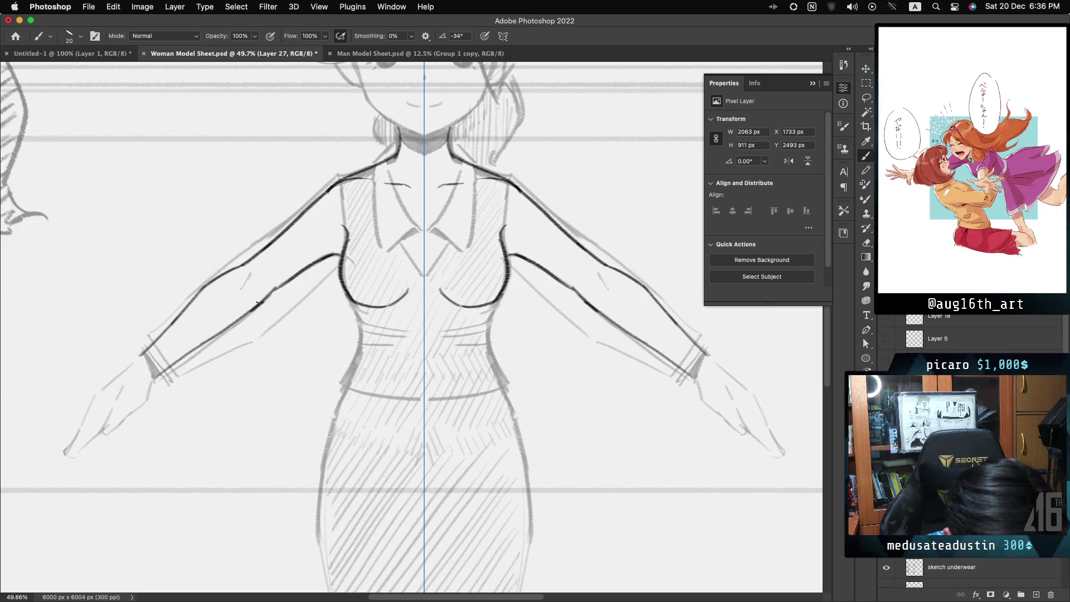
# Step: Add elbow creases and outline the wrists and hands, removing stray strokes
pyautogui.moveTo(250, 273); pyautogui.dragTo(242, 286)
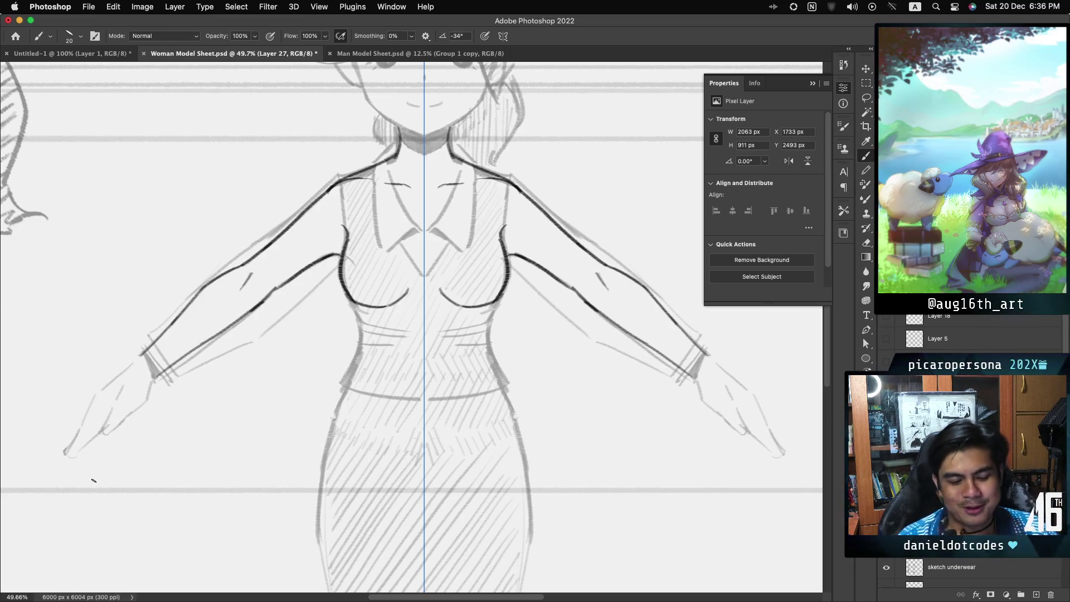
pyautogui.moveTo(151, 383); pyautogui.dragTo(158, 377)
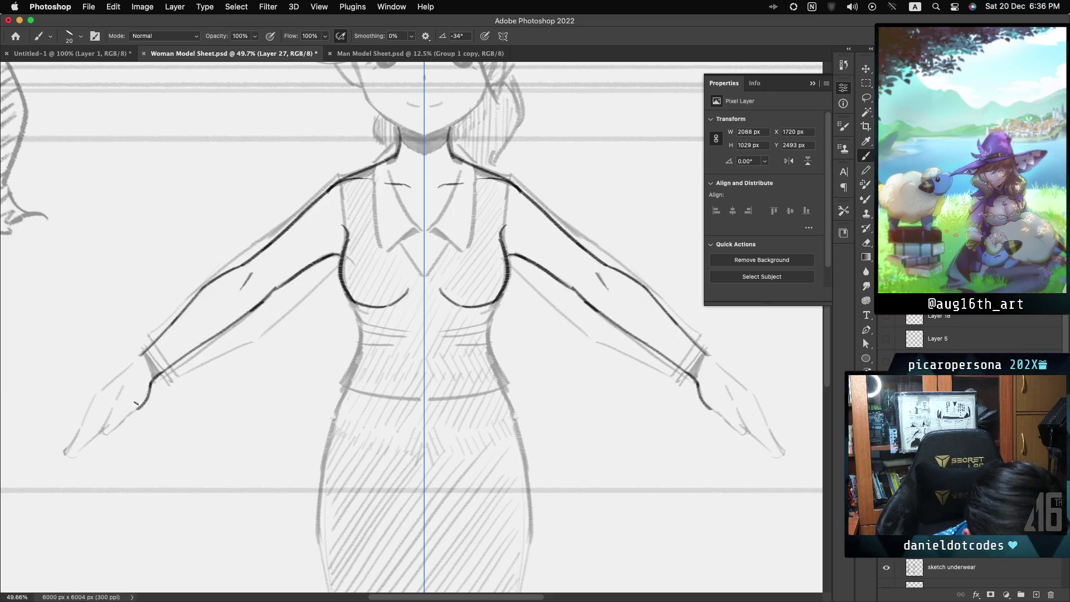
pyautogui.press('super+z')
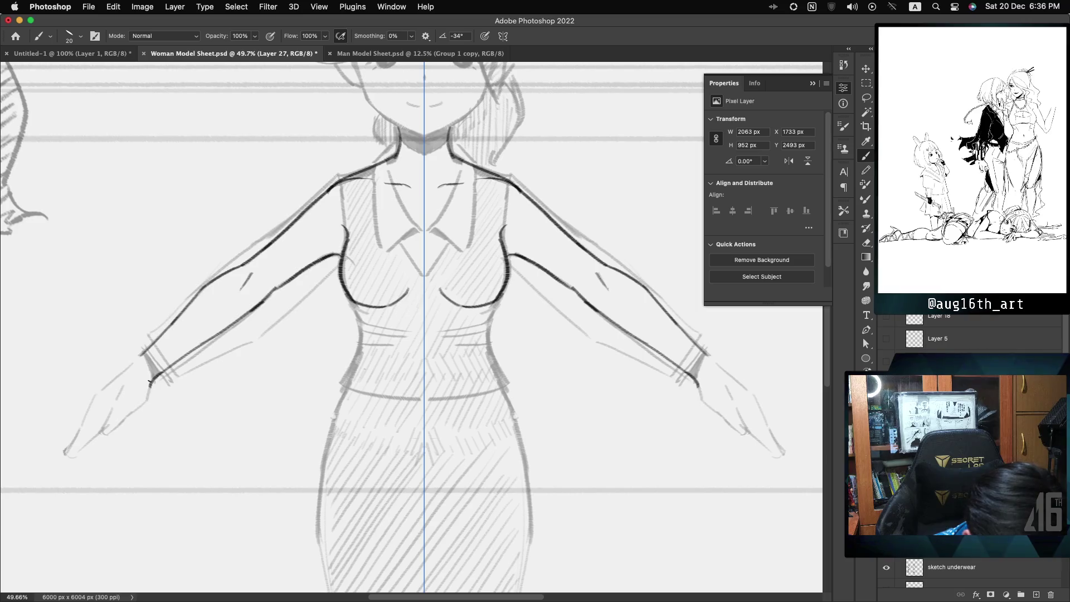
pyautogui.moveTo(149, 381); pyautogui.dragTo(119, 423)
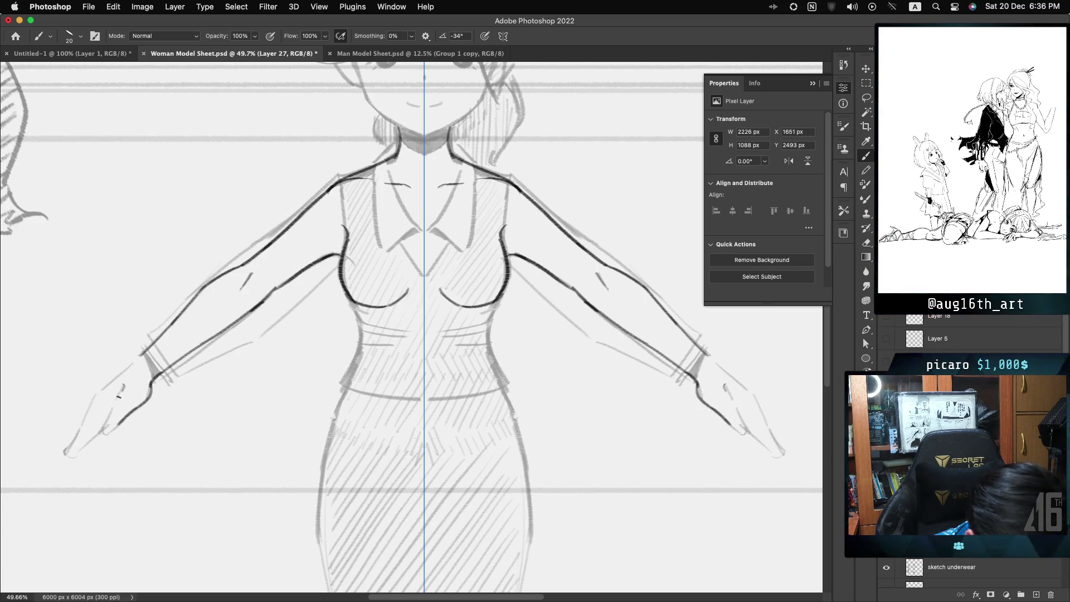
pyautogui.moveTo(123, 386); pyautogui.dragTo(102, 435)
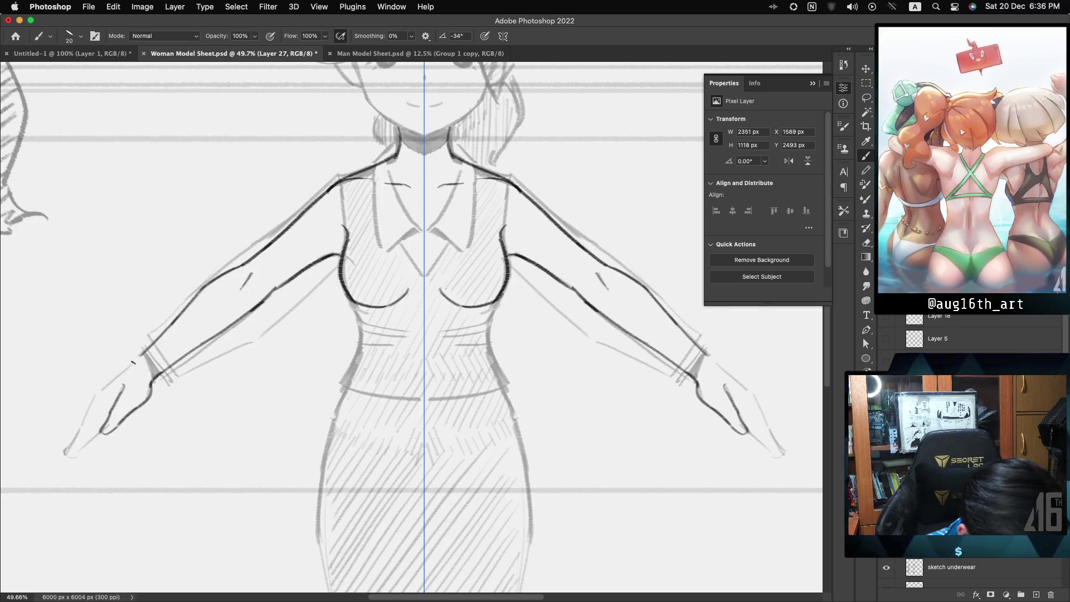
pyautogui.hotkey('ctrl', 'z')
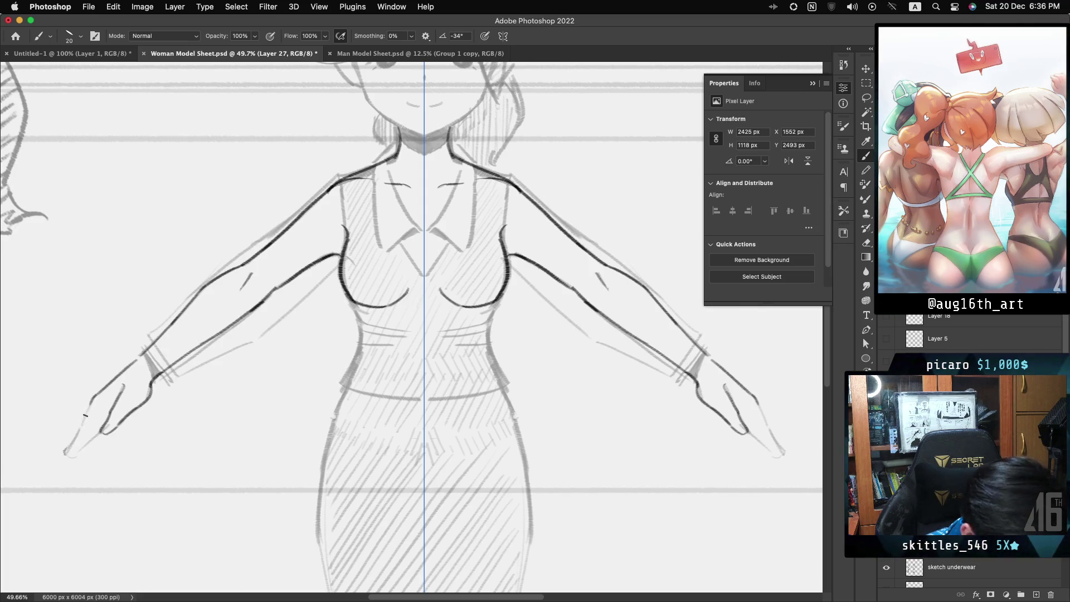
pyautogui.hotkey('ctrl', 'z')
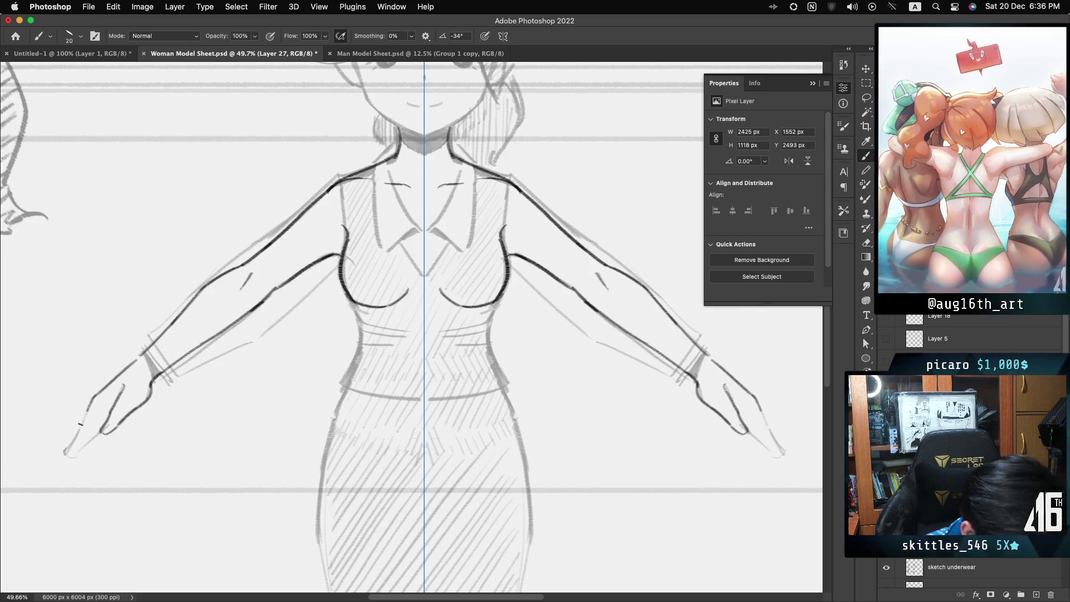